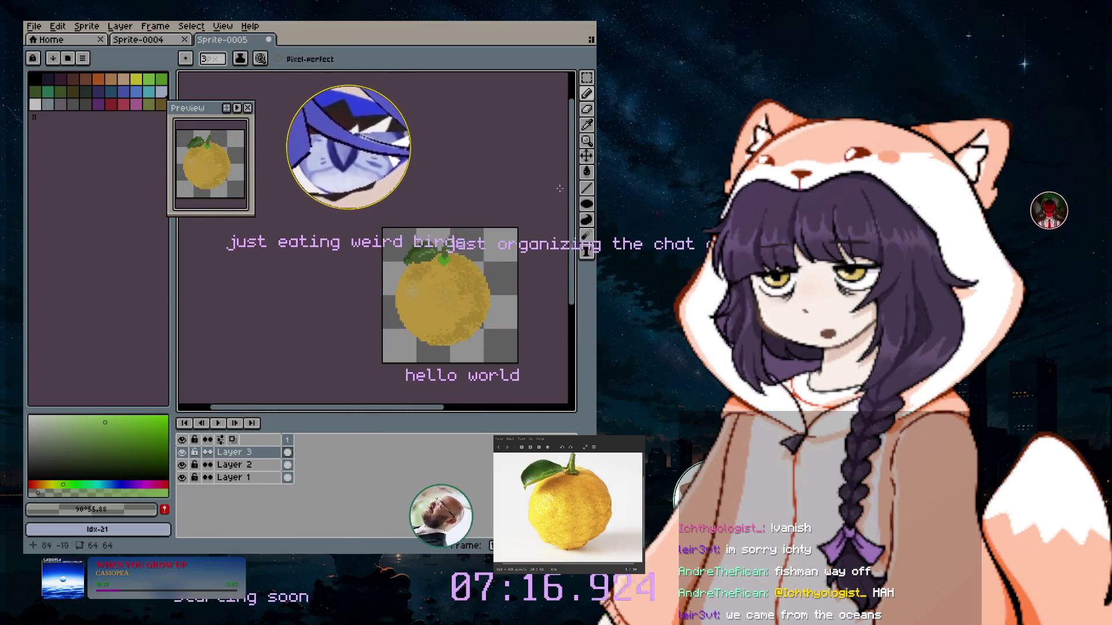
Zoom into the sprite and try black, then a pale pinkish colour, as the drawing colour.
{"action": "left_click_drag", "start_coordinate": [573, 198], "coordinate": [572, 213]}
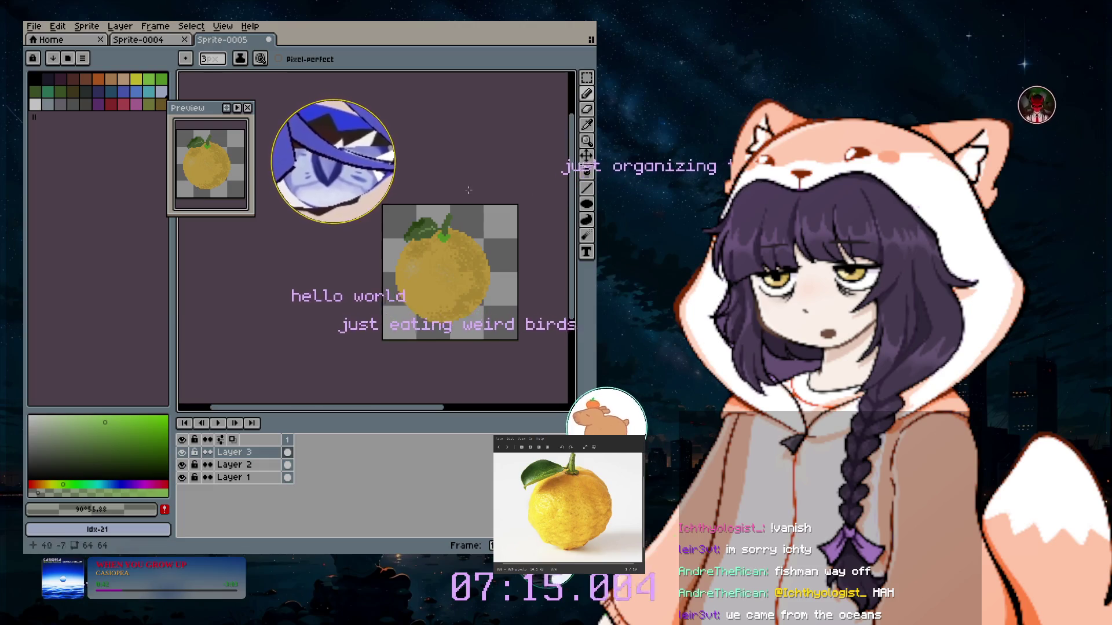
{"action": "scroll", "coordinate": [449, 205], "scroll_direction": "up", "scroll_amount": 3}
{"action": "scroll", "coordinate": [462, 212], "scroll_direction": "up", "scroll_amount": 1}
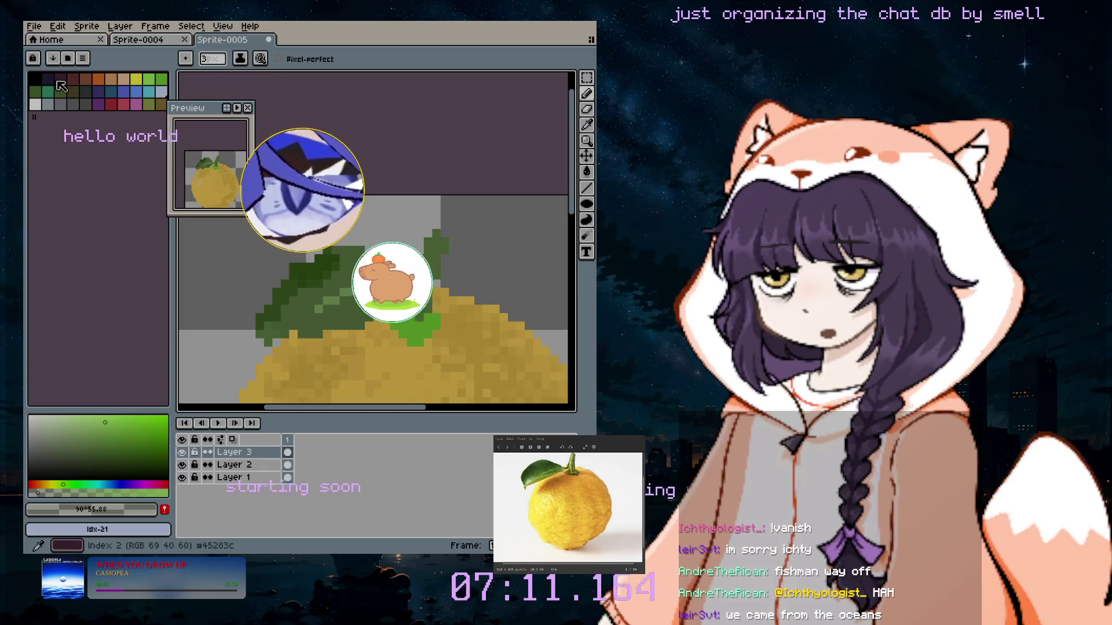
{"action": "left_click", "coordinate": [35, 79]}
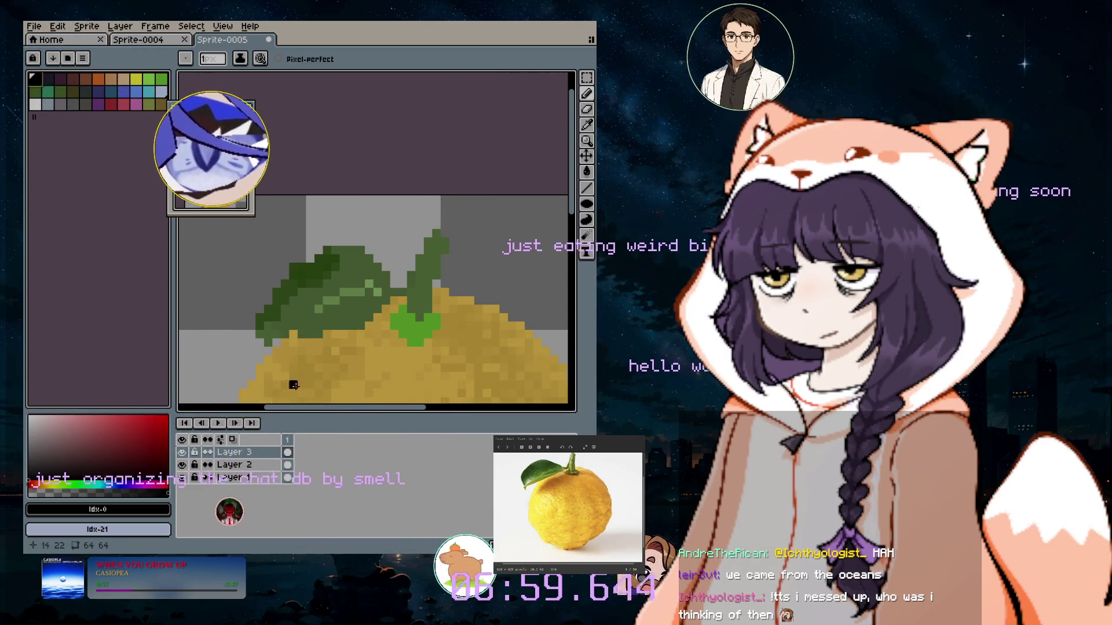
{"action": "left_click", "coordinate": [56, 429]}
{"action": "left_click", "coordinate": [41, 440]}
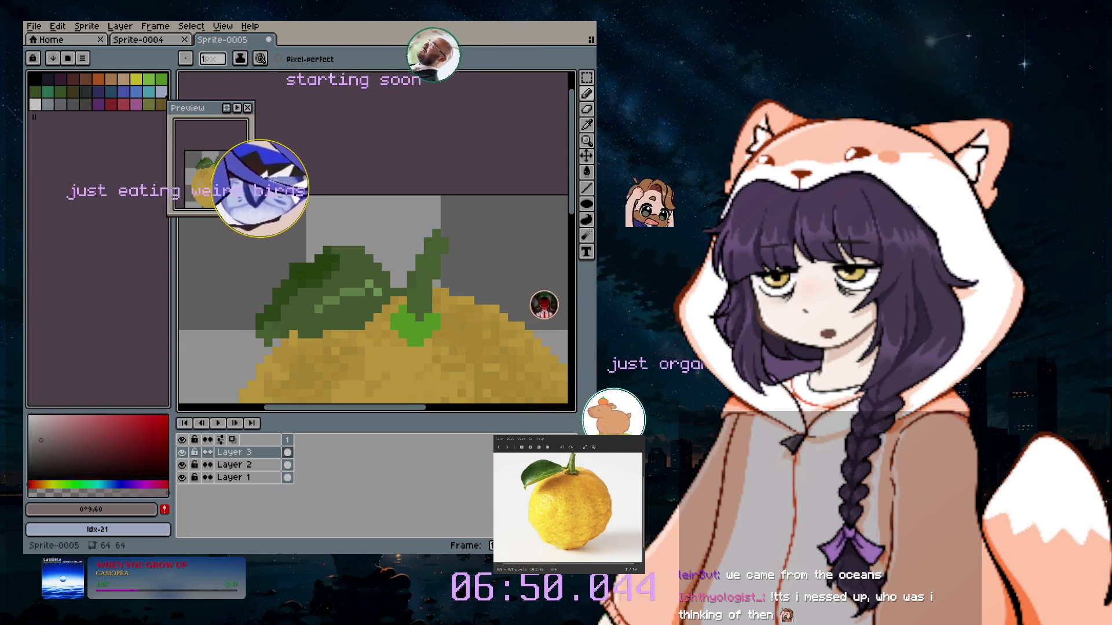
Adjust the shade further, then sample the stem's green and switch to the Eraser.
{"action": "left_click_drag", "start_coordinate": [573, 197], "coordinate": [579, 226]}
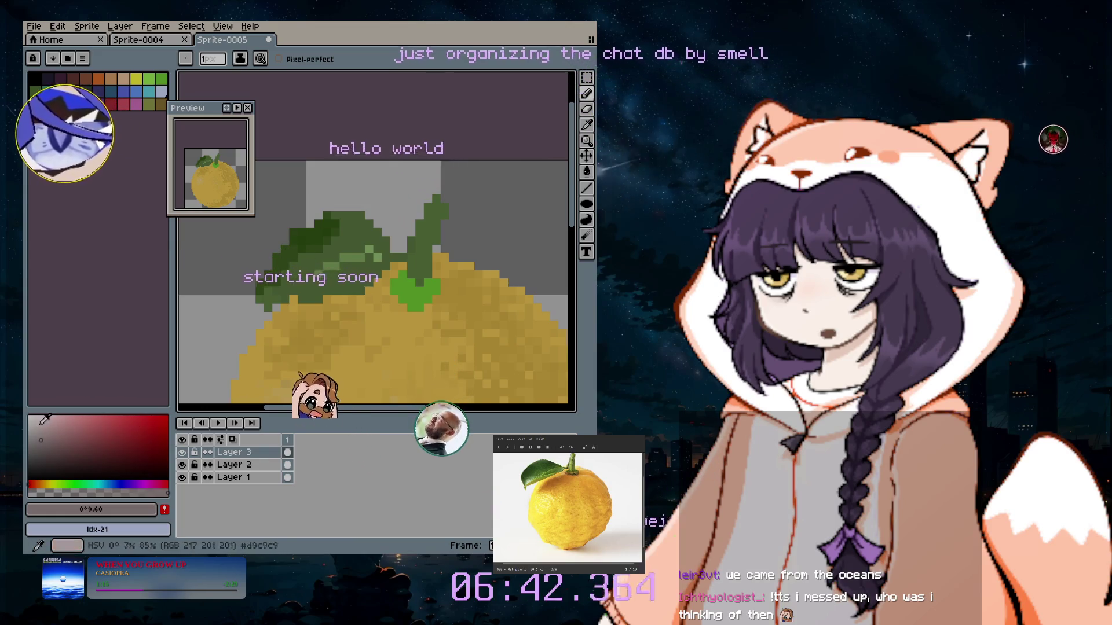
{"action": "left_click", "coordinate": [38, 422]}
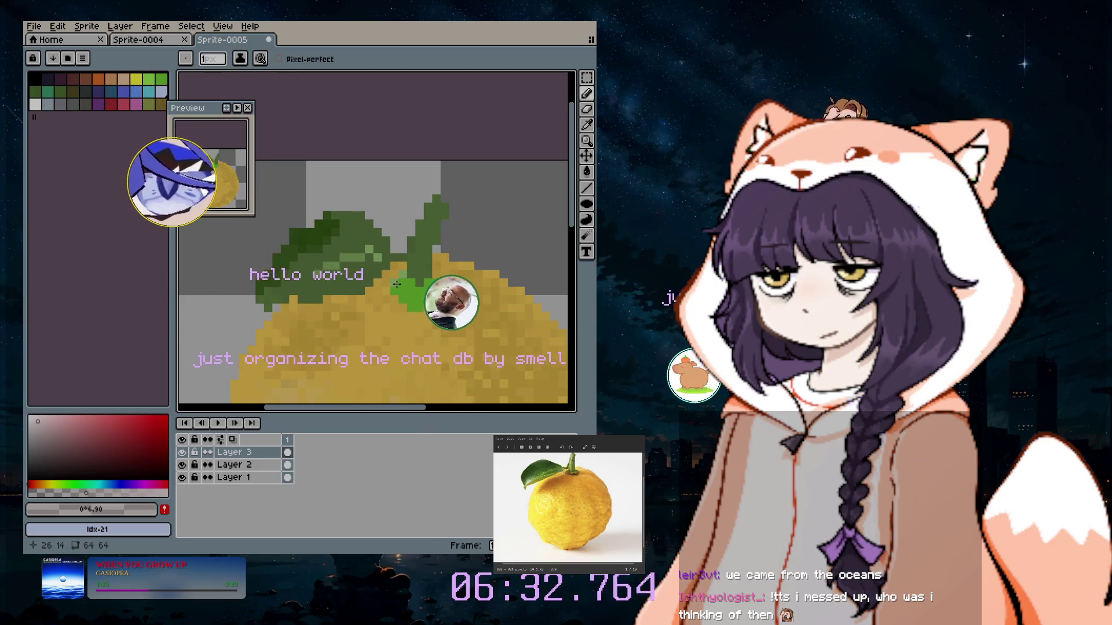
{"action": "left_click", "coordinate": [33, 452]}
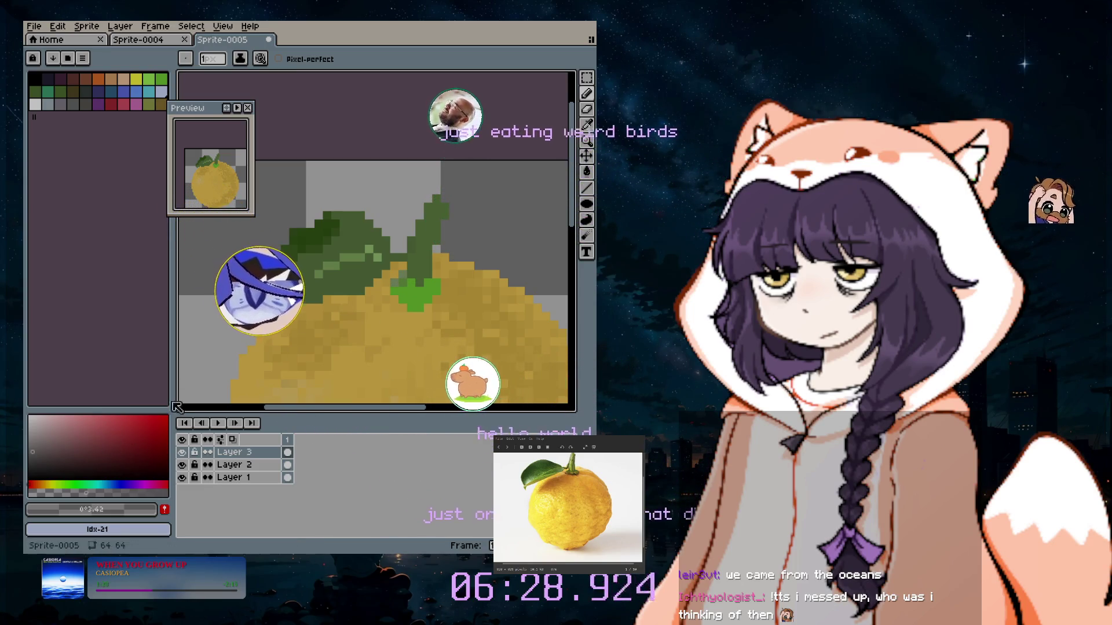
{"action": "left_click", "coordinate": [439, 245]}
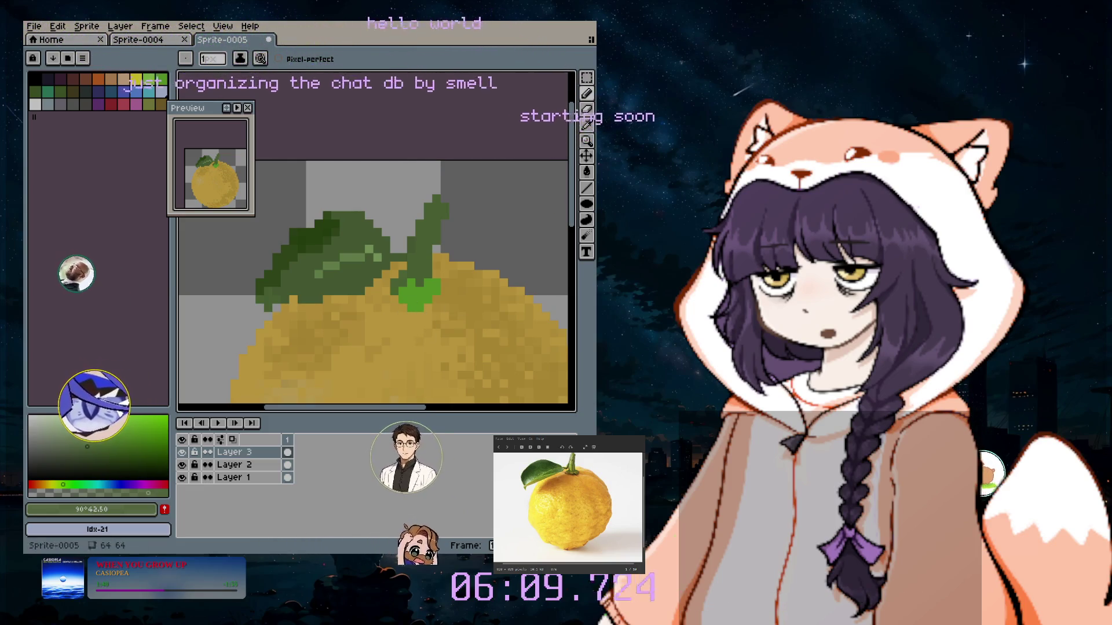
{"action": "left_click", "coordinate": [587, 109]}
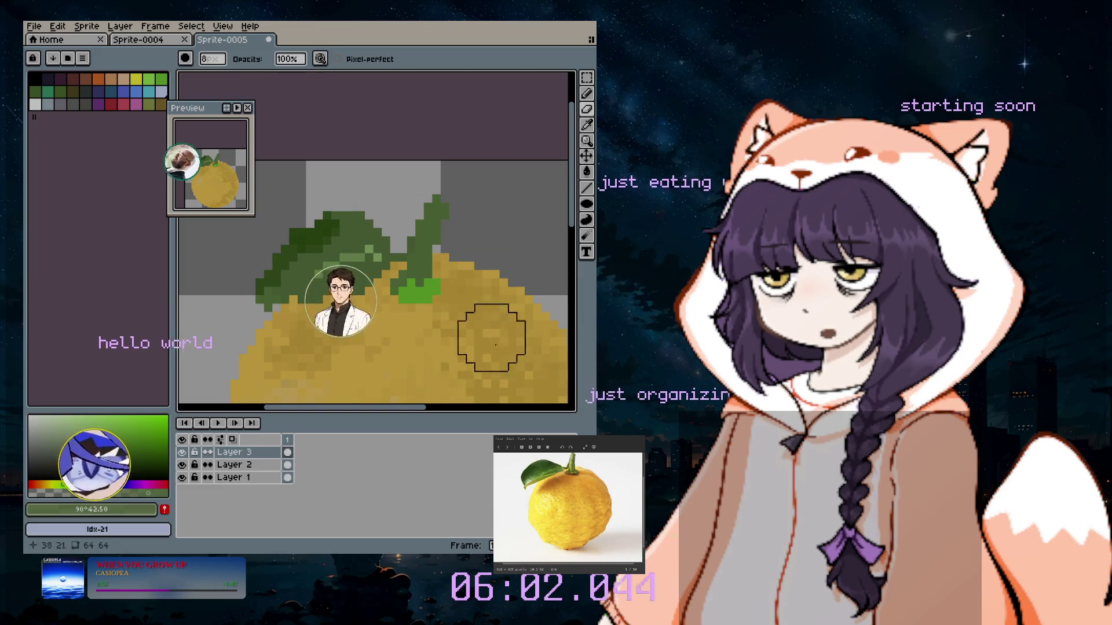
Zoom onto the leaf and stem, select the Pencil, and undo a stray dark green pixel.
{"action": "scroll", "coordinate": [510, 237], "scroll_direction": "up", "scroll_amount": 1}
{"action": "scroll", "coordinate": [509, 236], "scroll_direction": "down", "scroll_amount": 1}
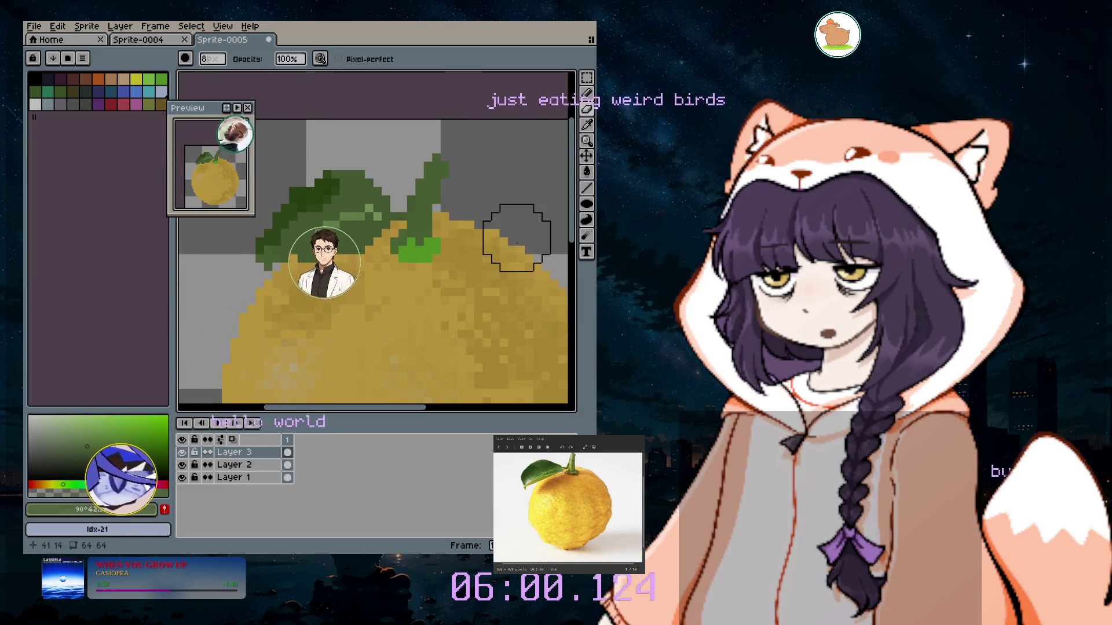
{"action": "scroll", "coordinate": [503, 255], "scroll_direction": "down", "scroll_amount": 1}
{"action": "scroll", "coordinate": [496, 256], "scroll_direction": "up", "scroll_amount": 1}
{"action": "scroll", "coordinate": [497, 256], "scroll_direction": "down", "scroll_amount": 1}
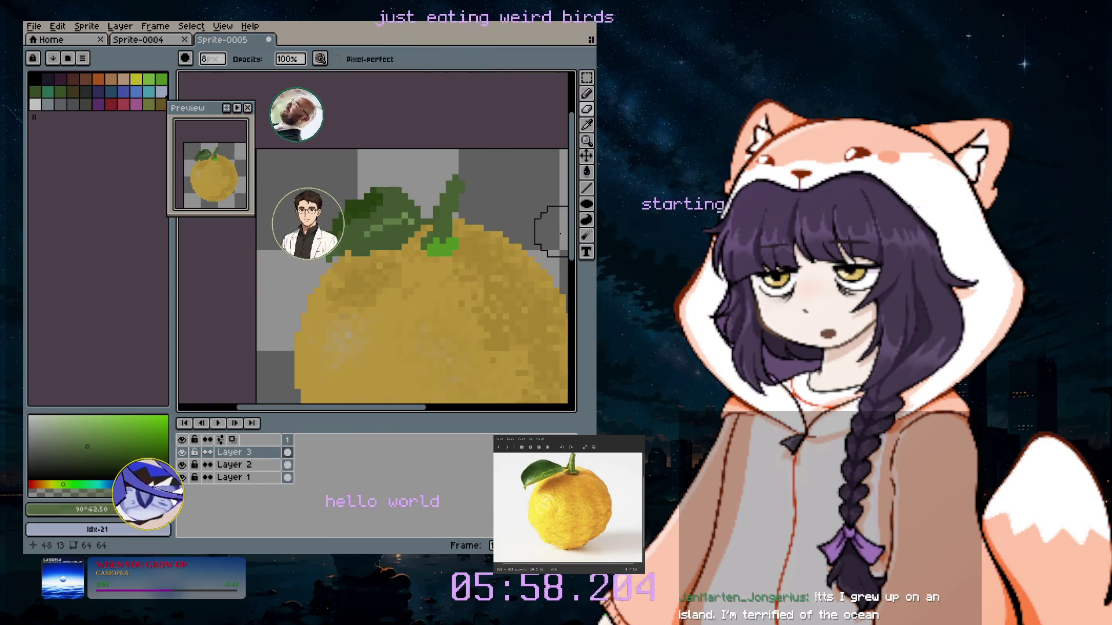
{"action": "scroll", "coordinate": [554, 285], "scroll_direction": "down", "scroll_amount": 3}
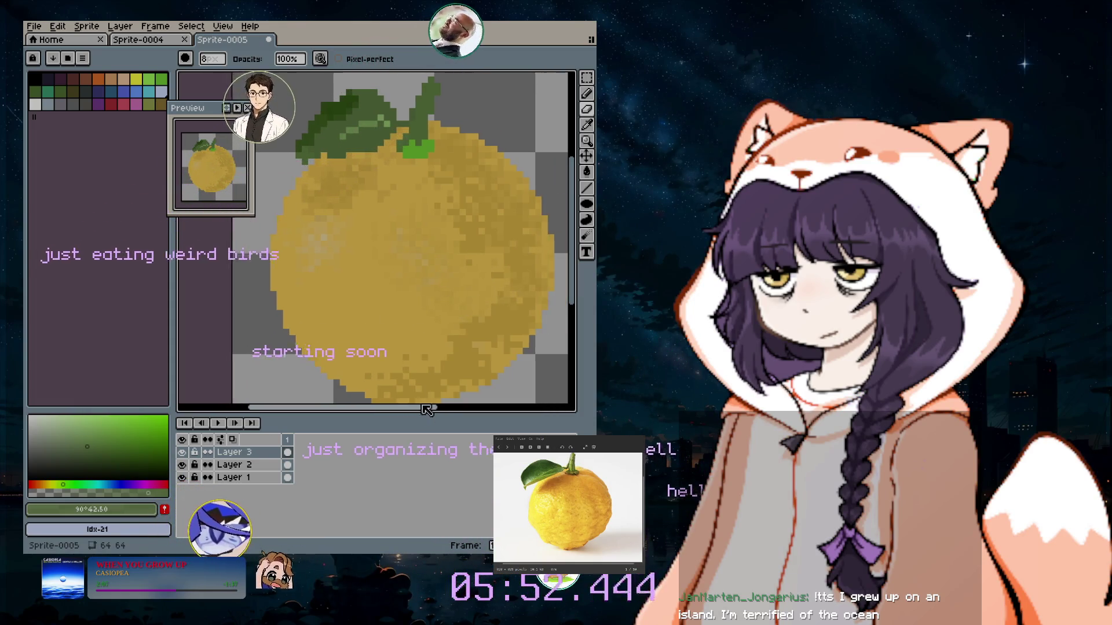
{"action": "scroll", "coordinate": [418, 413], "scroll_direction": "right", "scroll_amount": 3}
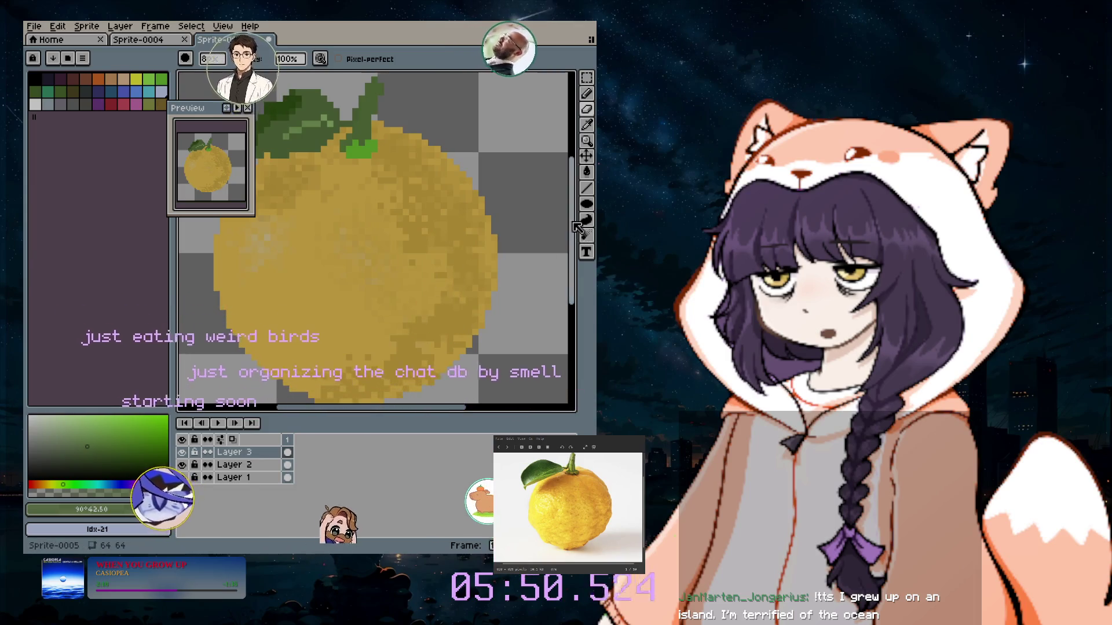
{"action": "scroll", "coordinate": [536, 242], "scroll_direction": "down", "scroll_amount": 3}
{"action": "scroll", "coordinate": [371, 232], "scroll_direction": "up", "scroll_amount": 6}
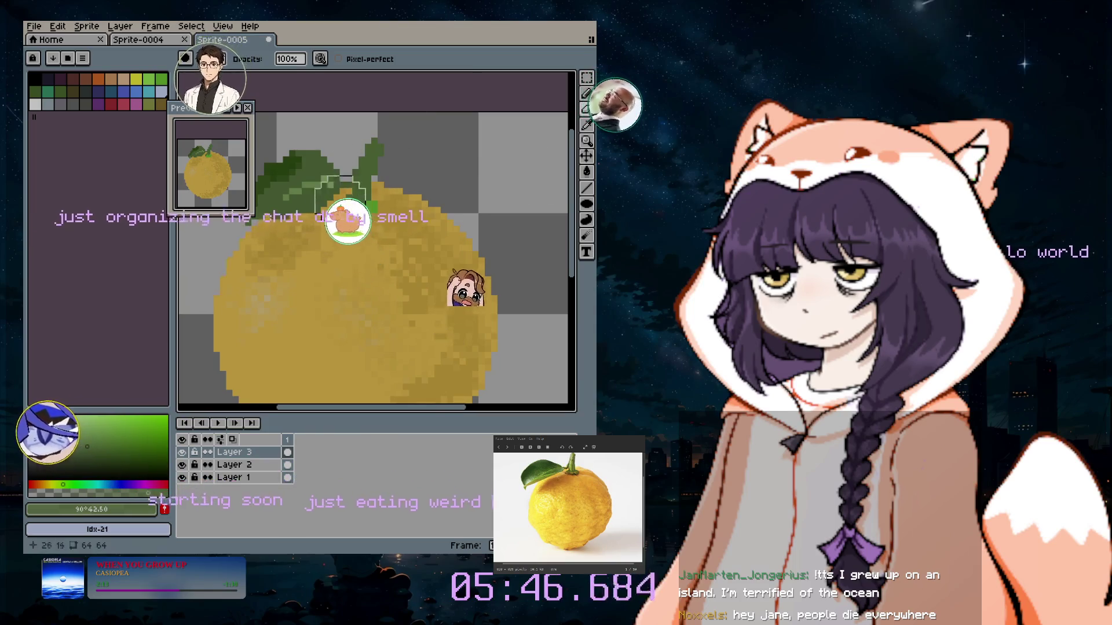
{"action": "scroll", "coordinate": [368, 208], "scroll_direction": "up", "scroll_amount": 2}
{"action": "scroll", "coordinate": [371, 282], "scroll_direction": "up", "scroll_amount": 1}
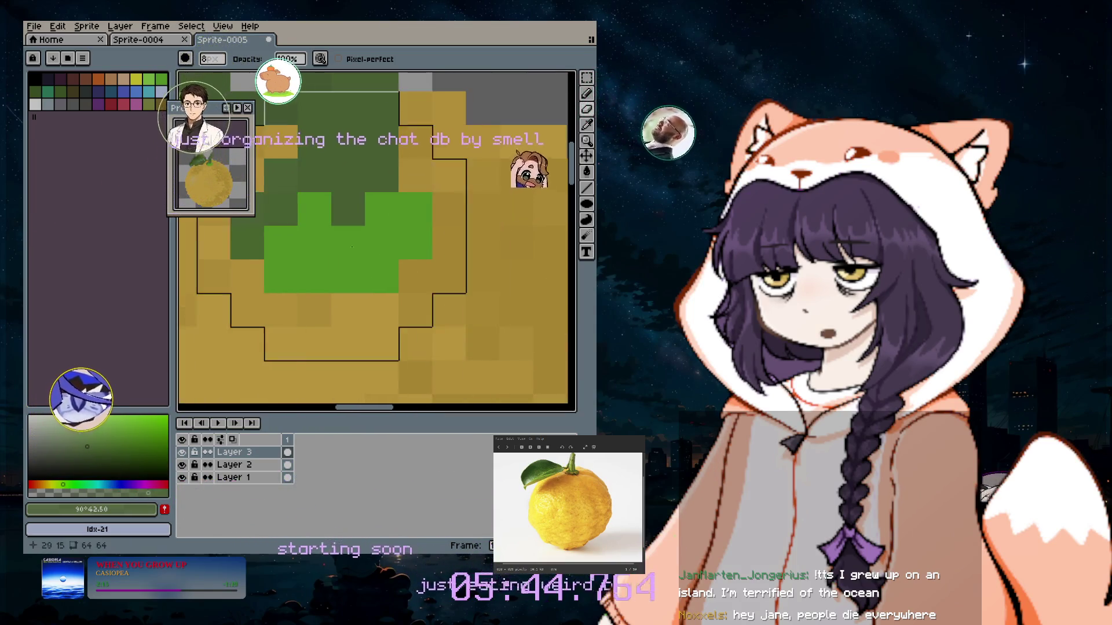
{"action": "left_click", "coordinate": [587, 94]}
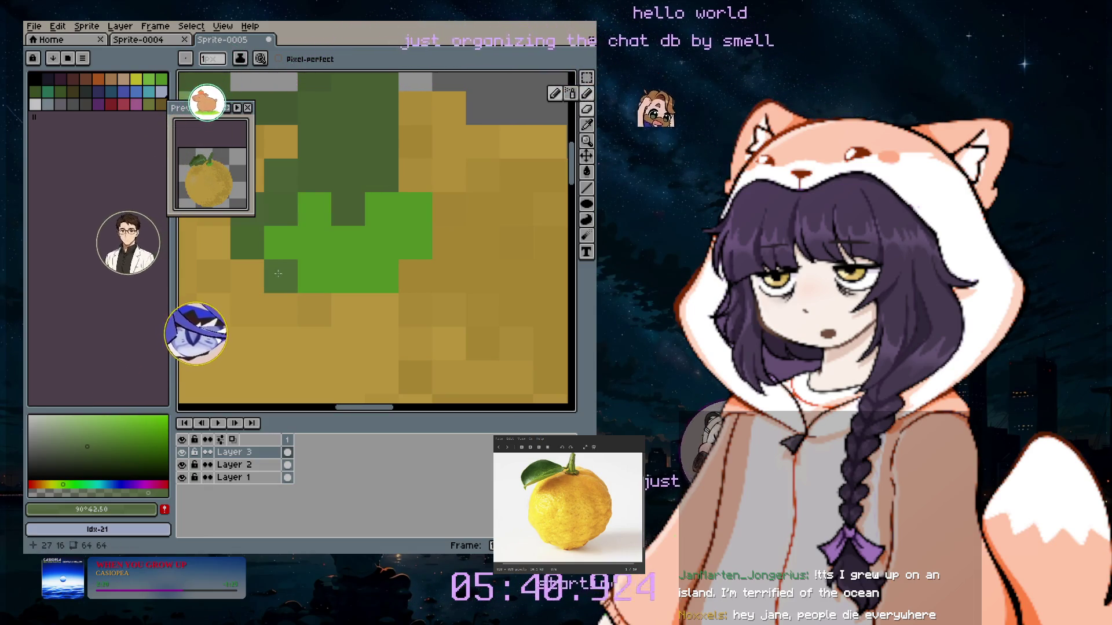
{"action": "left_click", "coordinate": [292, 303]}
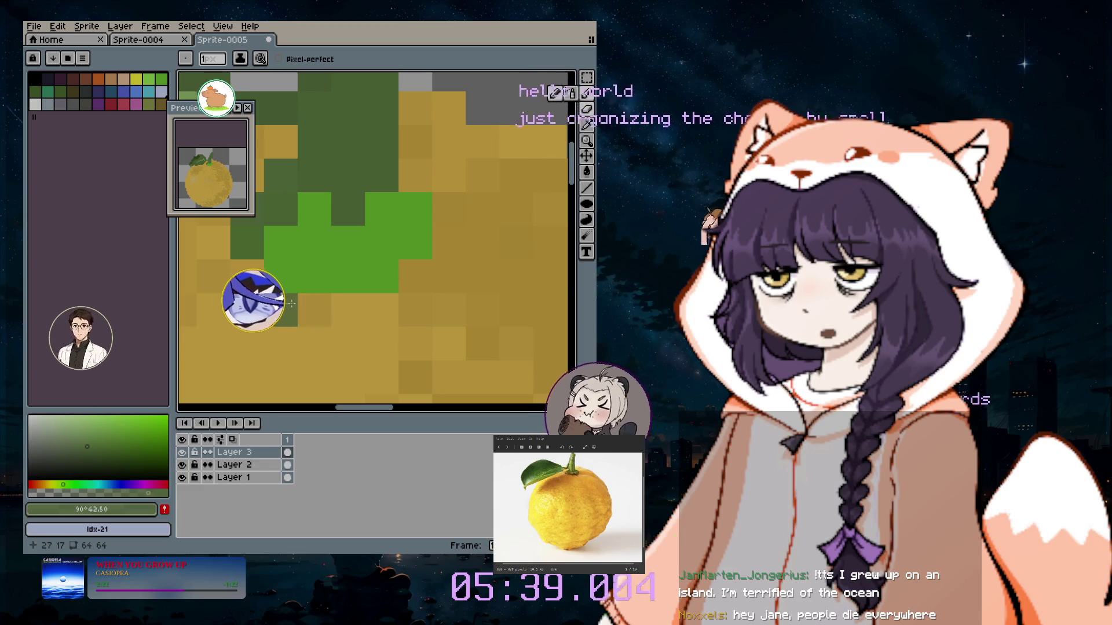
{"action": "key", "text": "ctrl+z"}
Sample the bright leaf green #6abe30, adjust its opacity, and undo test pixels.
{"action": "key", "text": "i"}
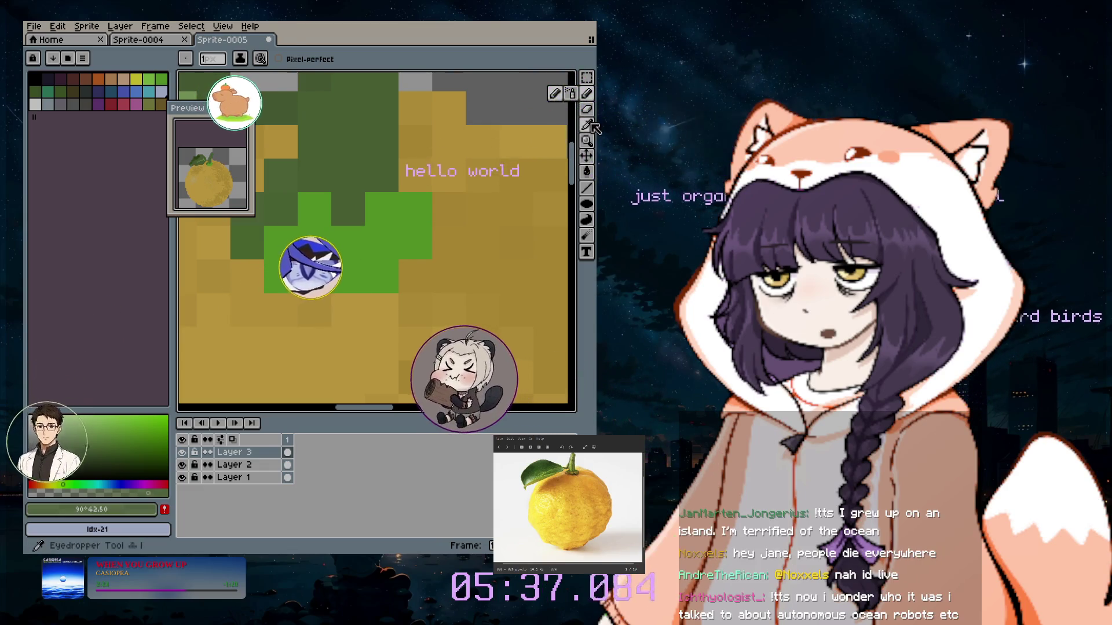
{"action": "left_click", "coordinate": [418, 224]}
{"action": "left_click", "coordinate": [587, 93]}
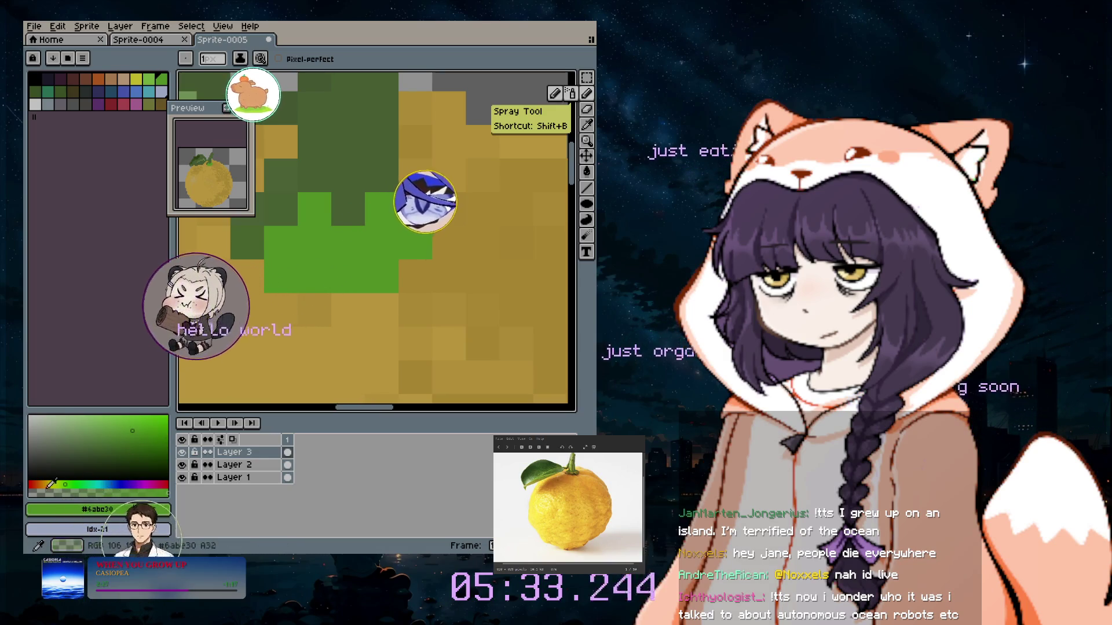
{"action": "left_click", "coordinate": [145, 493]}
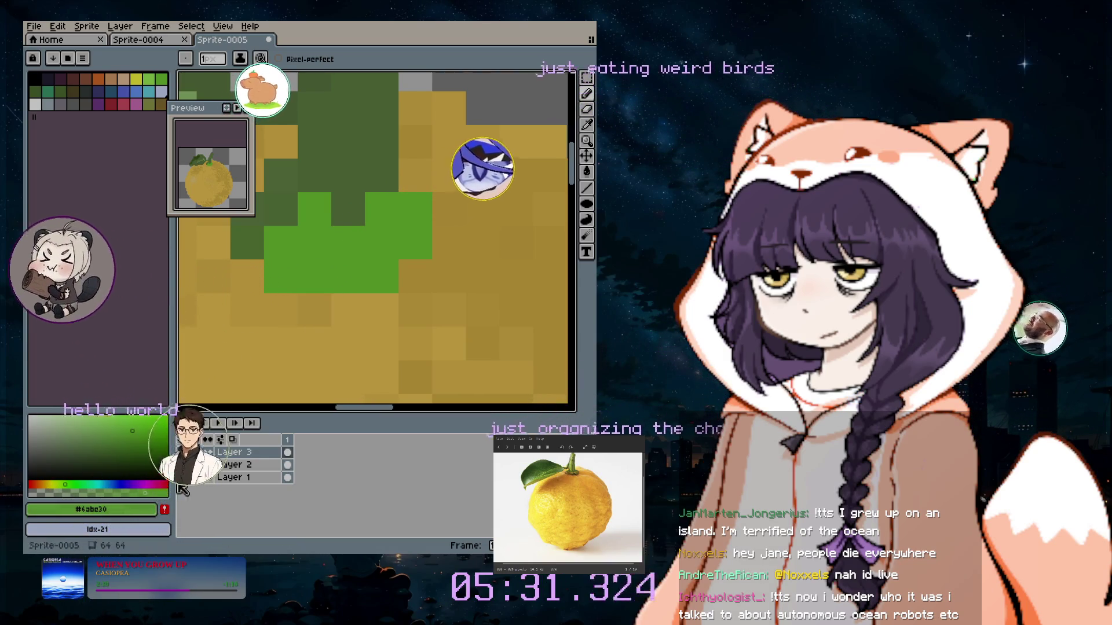
{"action": "left_click", "coordinate": [165, 492]}
{"action": "left_click", "coordinate": [268, 349]}
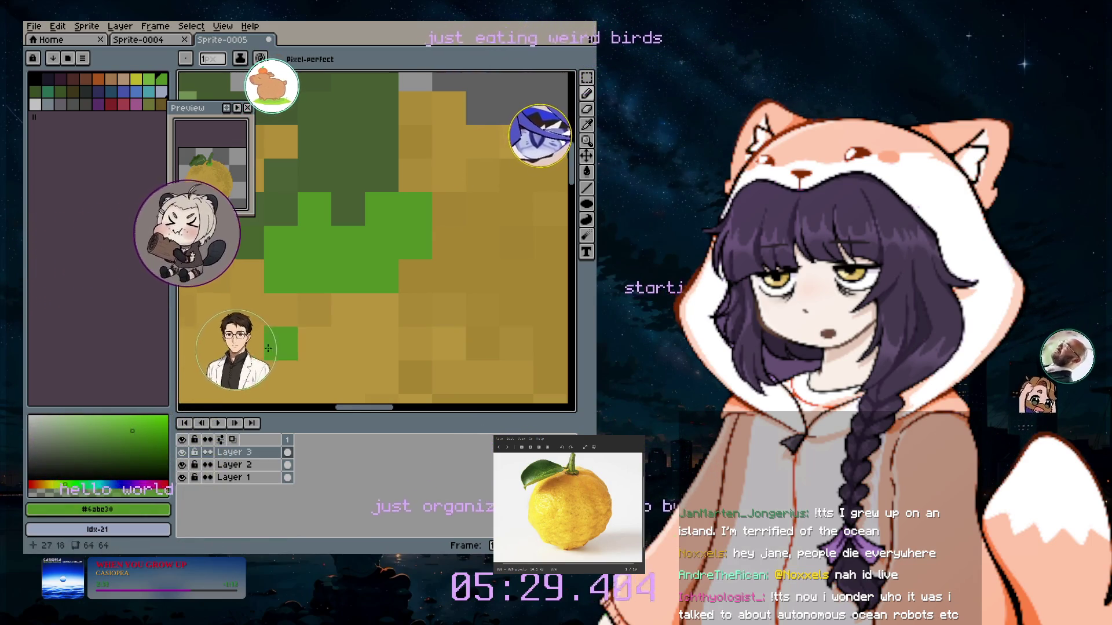
{"action": "key", "text": "ctrl+z"}
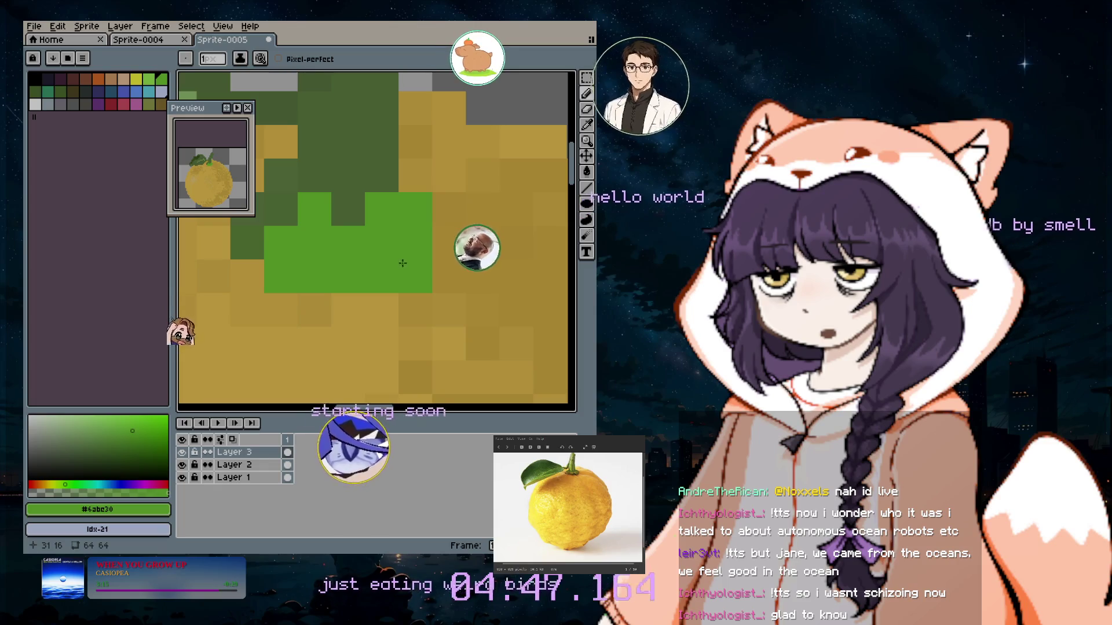
Turn two green pixels back to tan and add a green pixel above the leaf.
{"action": "right_click", "coordinate": [402, 263]}
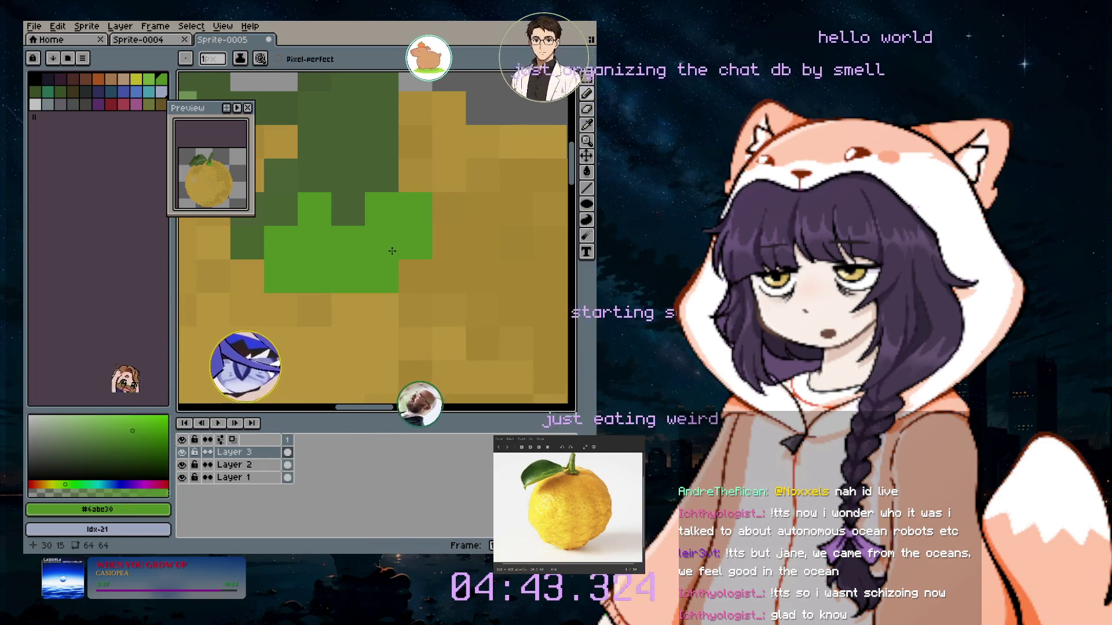
{"action": "right_click", "coordinate": [437, 210]}
{"action": "left_click", "coordinate": [405, 190]}
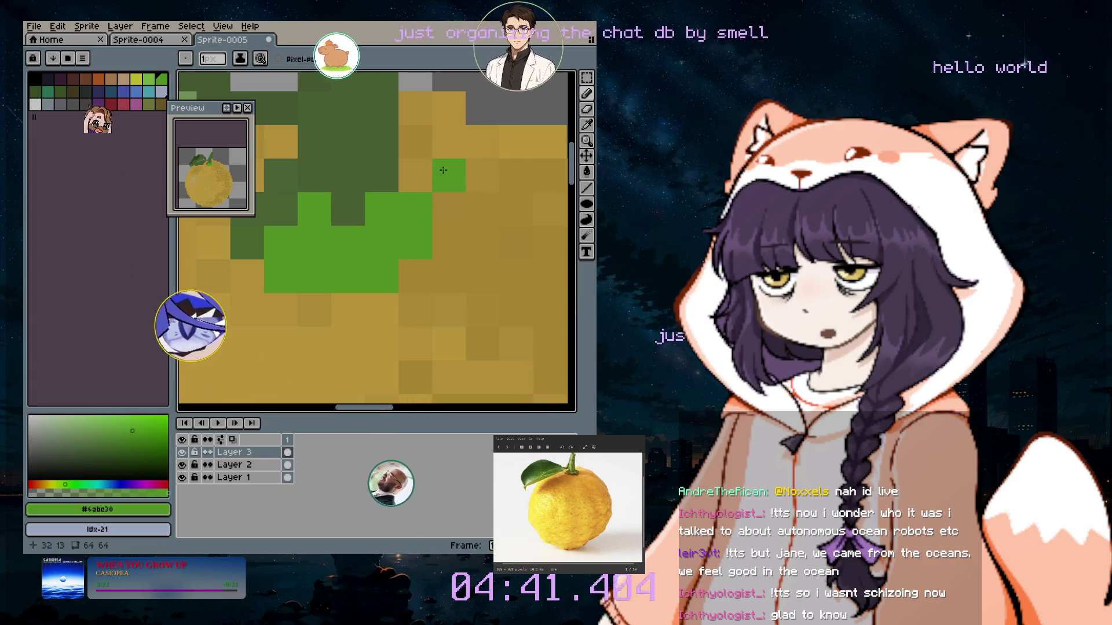
{"action": "scroll", "coordinate": [571, 165], "scroll_direction": "down", "scroll_amount": 2}
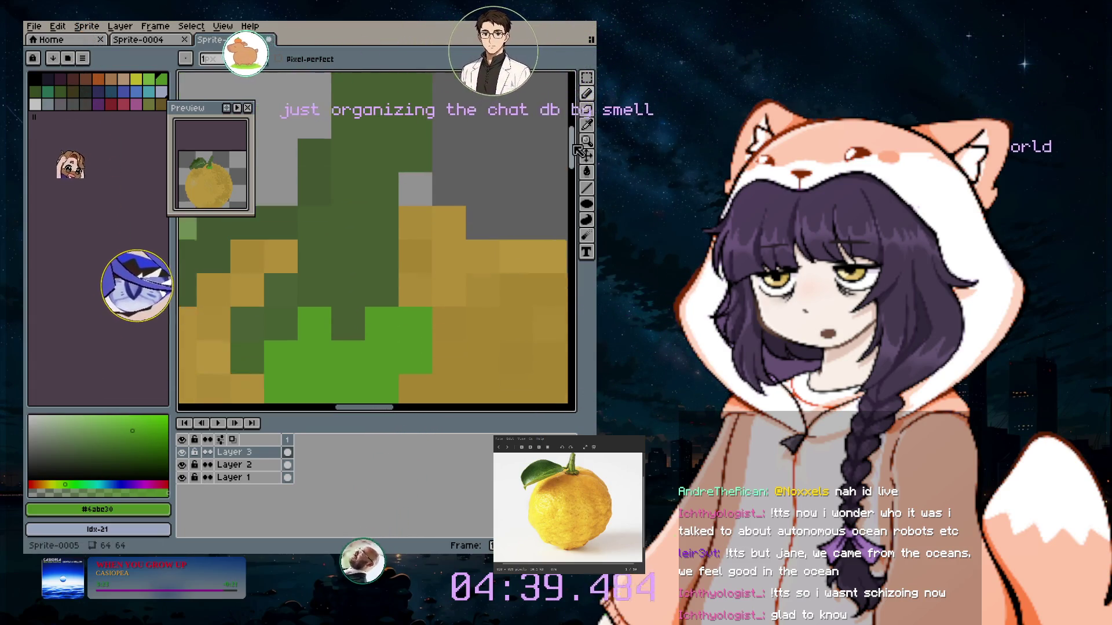
{"action": "scroll", "coordinate": [567, 150], "scroll_direction": "down", "scroll_amount": 1}
{"action": "left_click_drag", "start_coordinate": [573, 153], "coordinate": [561, 135]}
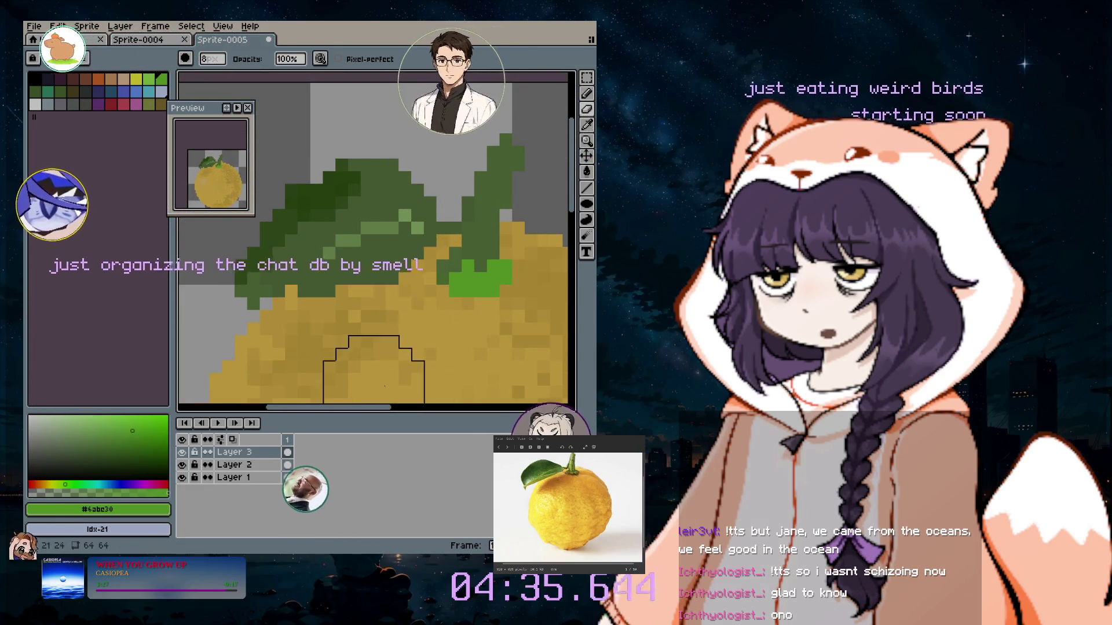
{"action": "scroll", "coordinate": [423, 359], "scroll_direction": "right", "scroll_amount": 3}
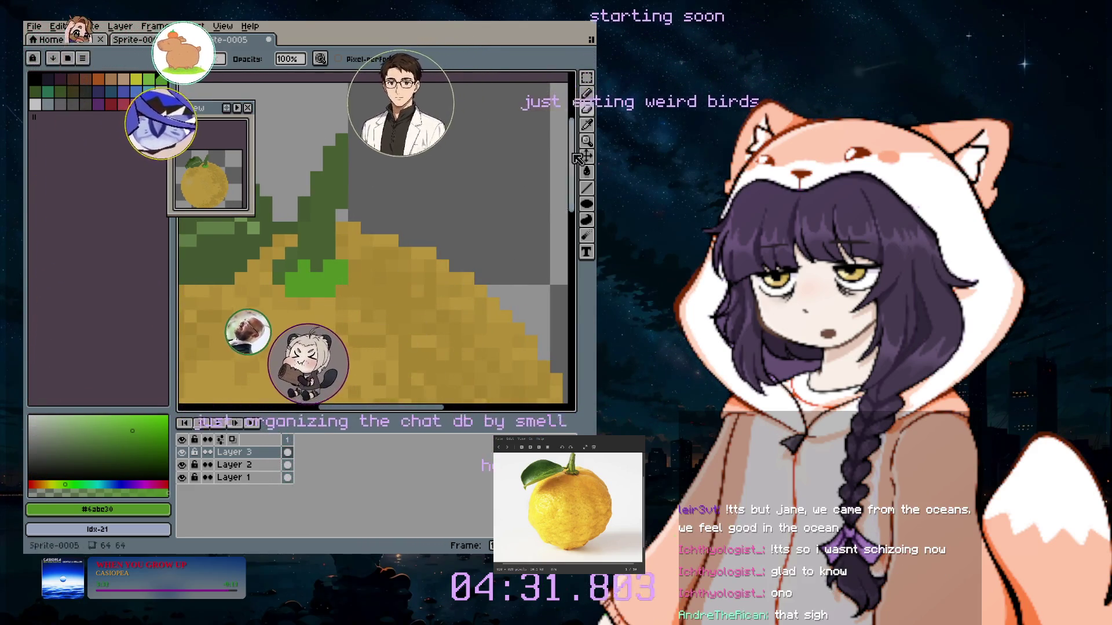
Add two green pixels at the leaf edge, then repaint the bright patch in olive #5d7b40.
{"action": "left_click", "coordinate": [570, 93]}
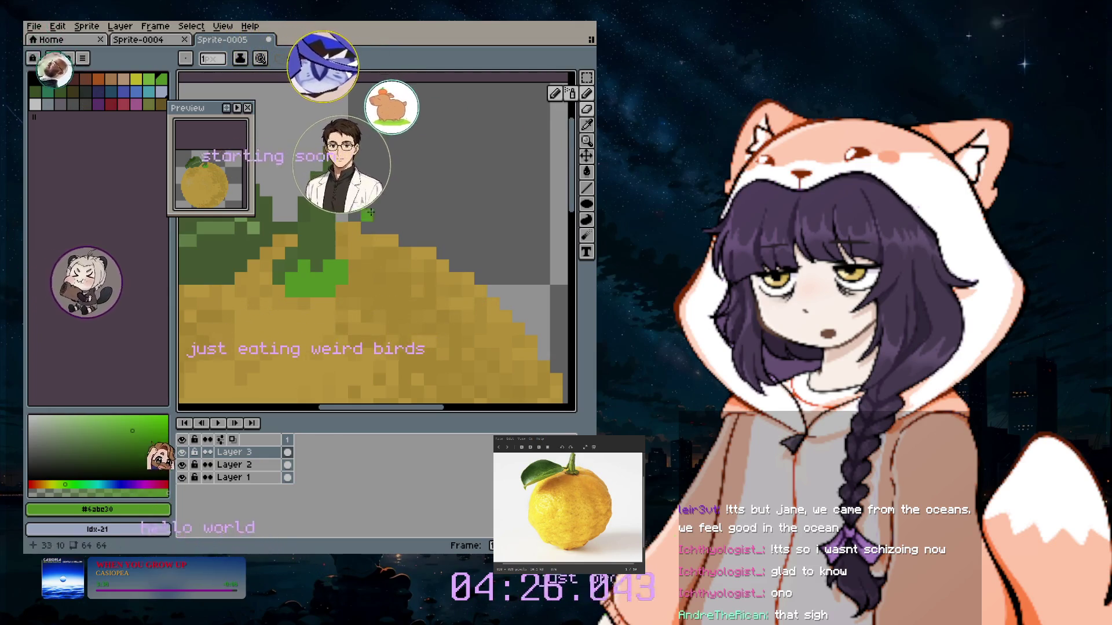
{"action": "left_click", "coordinate": [271, 295]}
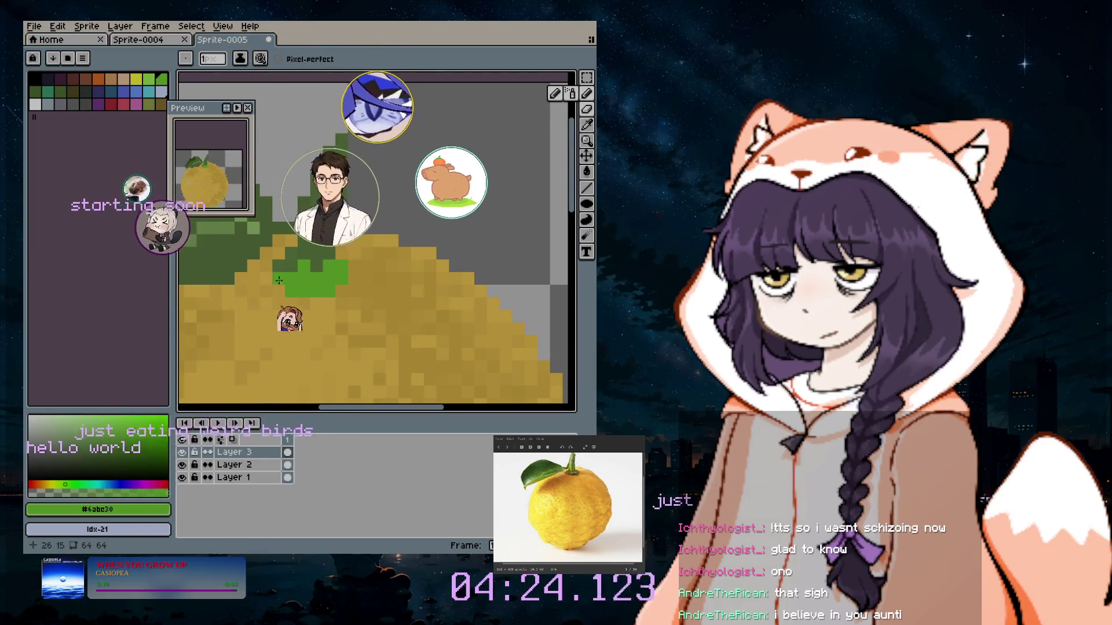
{"action": "left_click", "coordinate": [279, 278]}
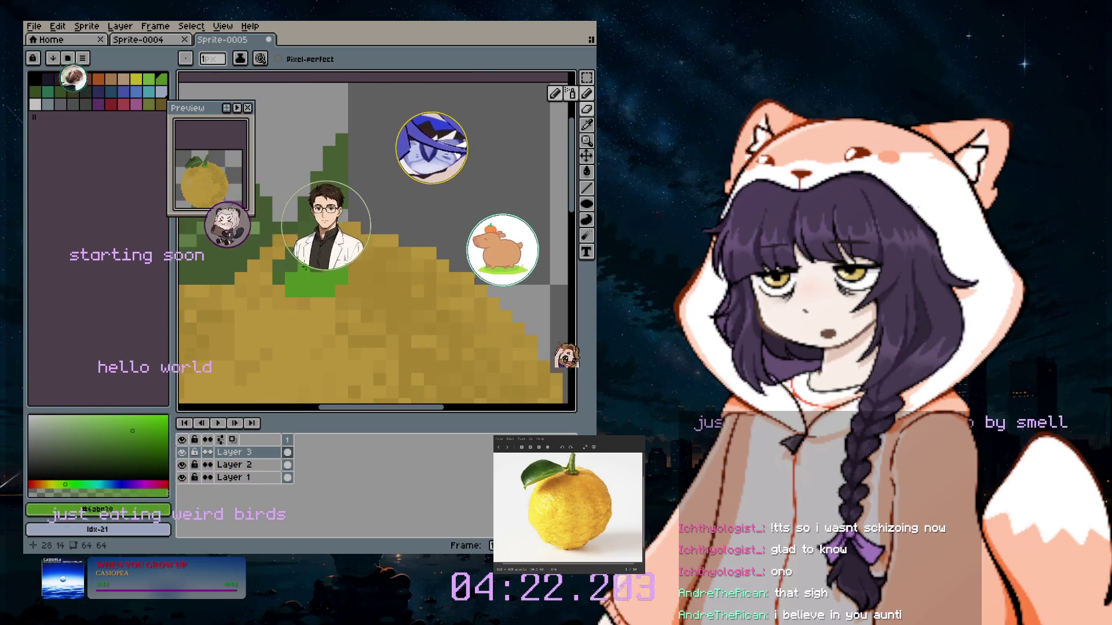
{"action": "scroll", "coordinate": [294, 271], "scroll_direction": "up", "scroll_amount": 1}
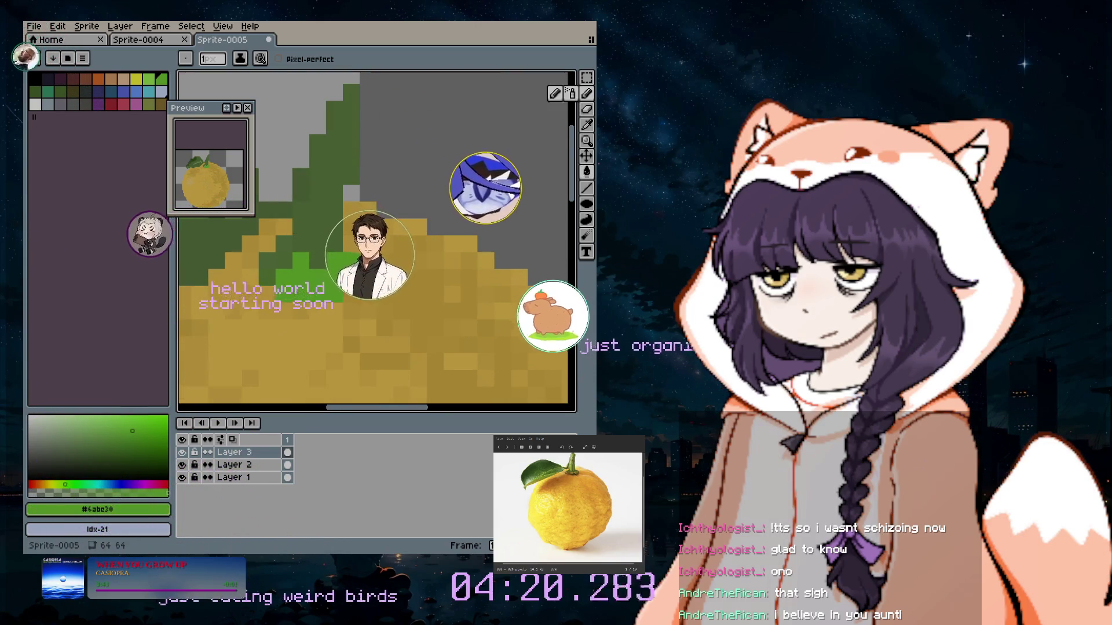
{"action": "left_click", "coordinate": [332, 210], "text": "alt"}
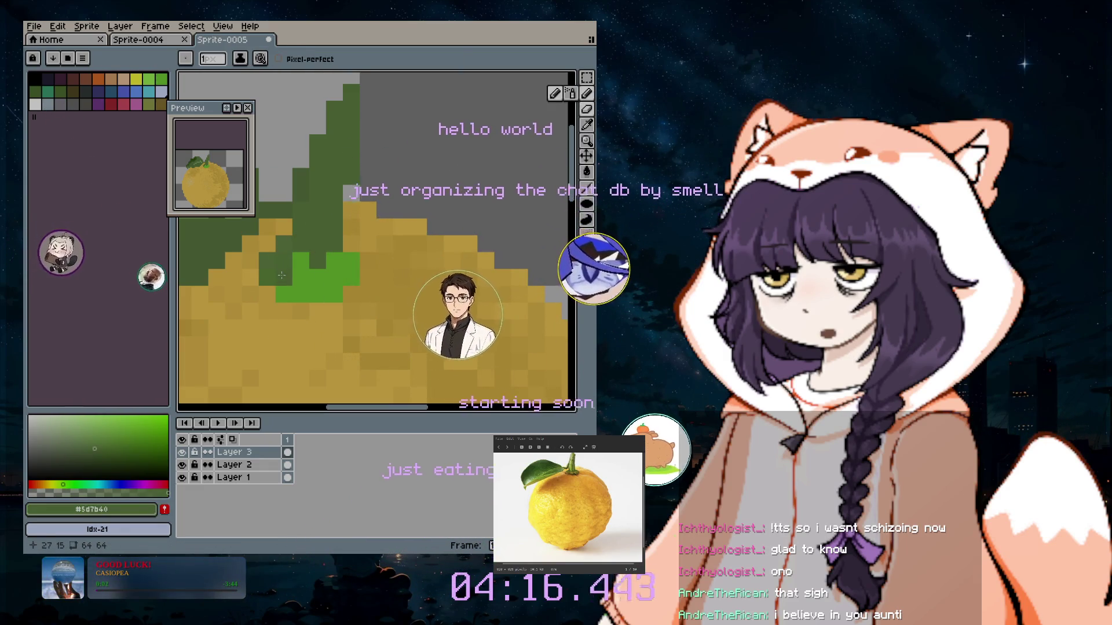
{"action": "left_click_drag", "start_coordinate": [277, 291], "coordinate": [321, 294]}
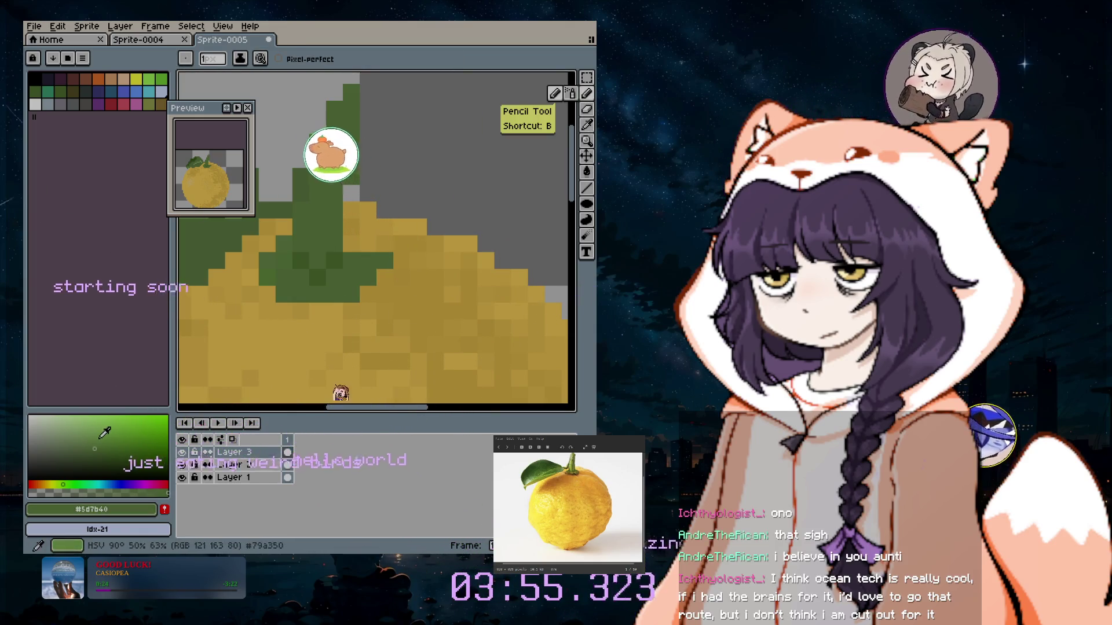
Switch the drawing colour to a slightly different green shade.
{"action": "left_click", "coordinate": [99, 440]}
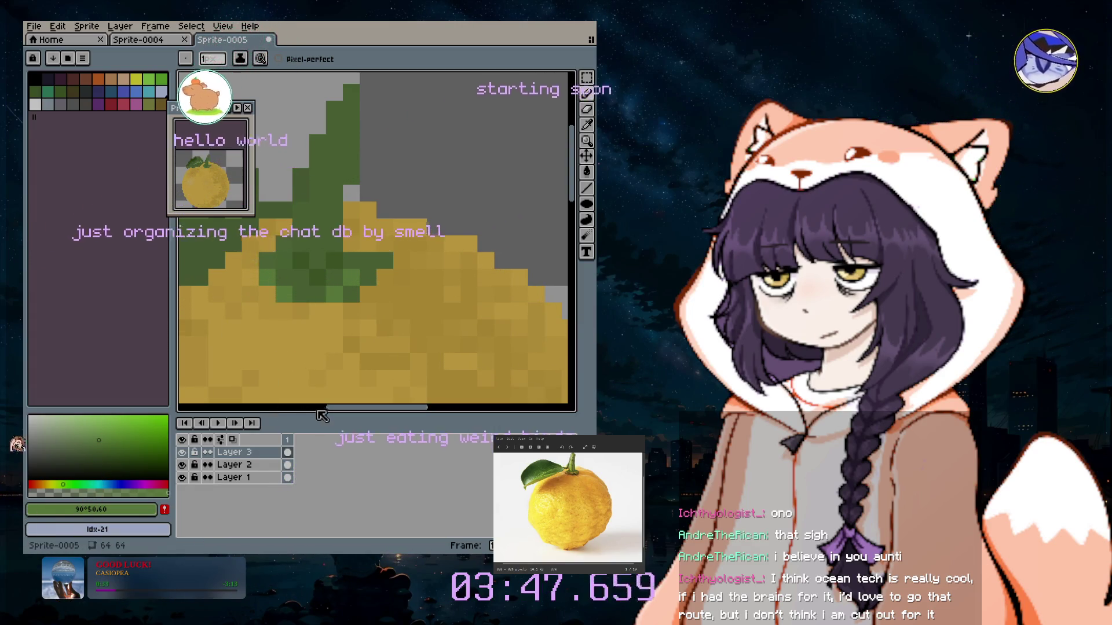
{"action": "scroll", "coordinate": [400, 348], "scroll_direction": "down", "scroll_amount": 2}
Zoom out to centre the whole yuzu and make the colour a pale yellow-green at hue 65°.
{"action": "scroll", "coordinate": [401, 349], "scroll_direction": "down", "scroll_amount": 1}
{"action": "scroll", "coordinate": [401, 349], "scroll_direction": "down", "scroll_amount": 1}
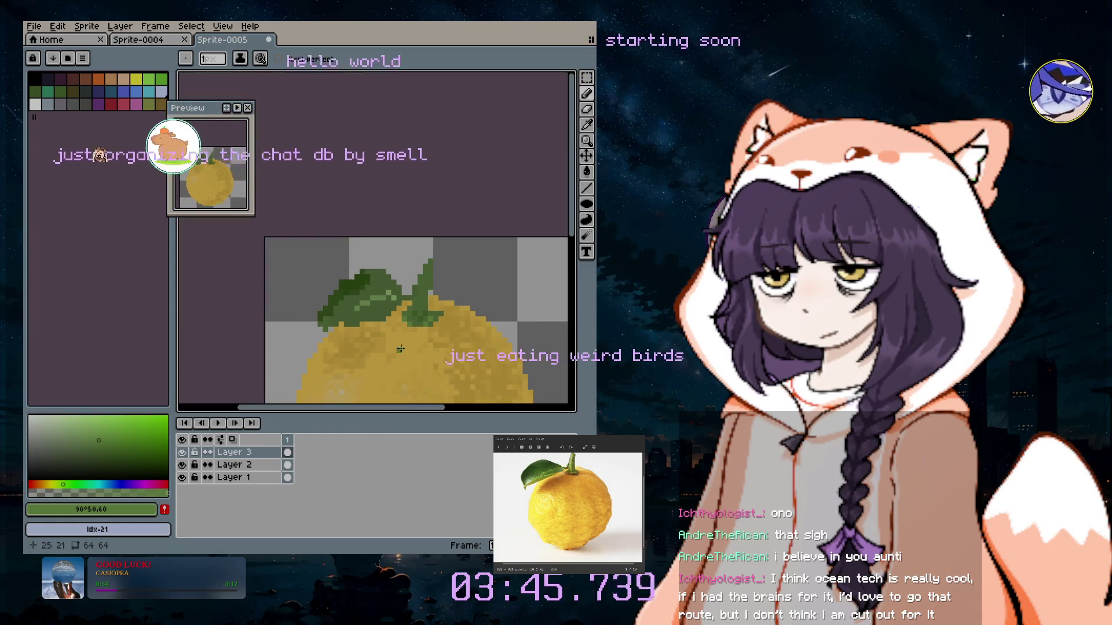
{"action": "scroll", "coordinate": [401, 348], "scroll_direction": "down", "scroll_amount": 1}
{"action": "scroll", "coordinate": [434, 381], "scroll_direction": "down", "scroll_amount": 1}
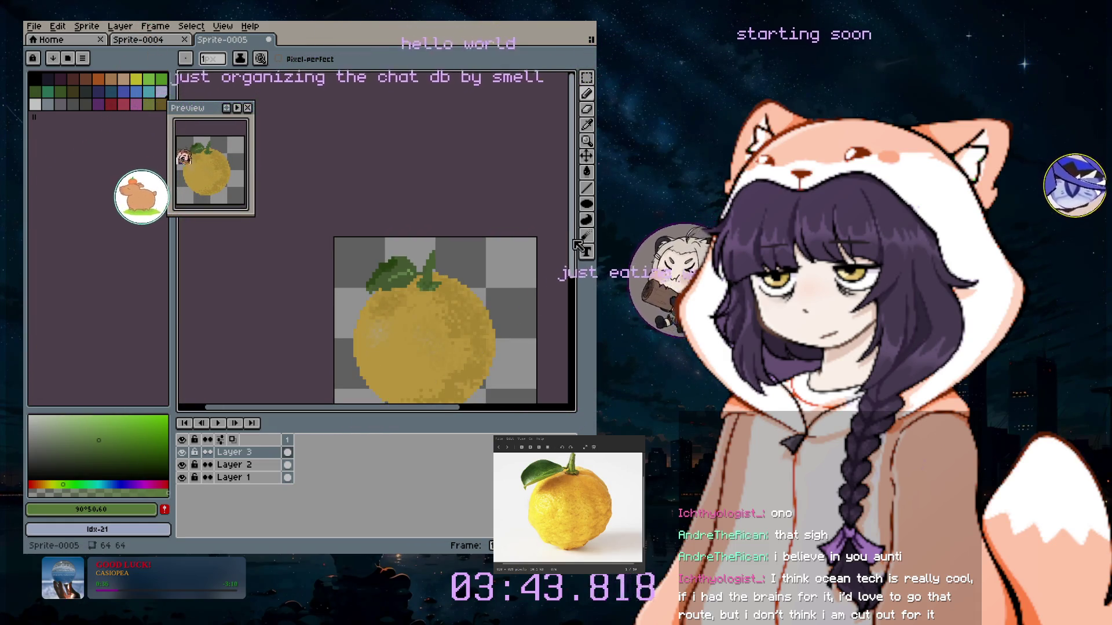
{"action": "mouse_move", "coordinate": [579, 249]}
{"action": "left_mouse_down"}
{"action": "mouse_move", "coordinate": [462, 413]}
{"action": "mouse_move", "coordinate": [488, 413]}
{"action": "left_mouse_up"}
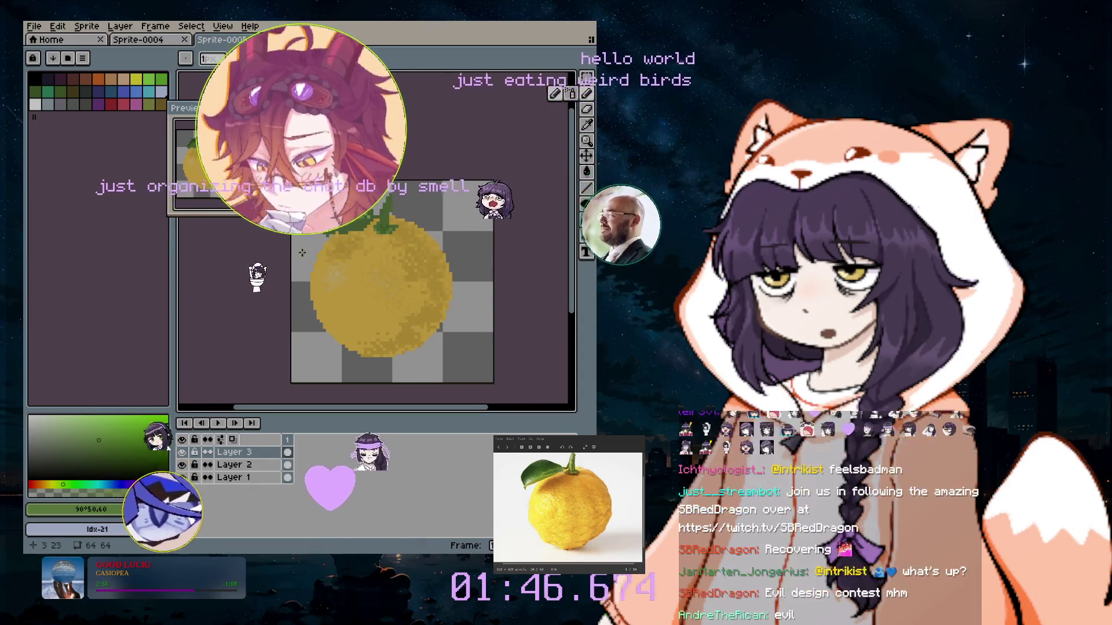
{"action": "left_click", "coordinate": [46, 424]}
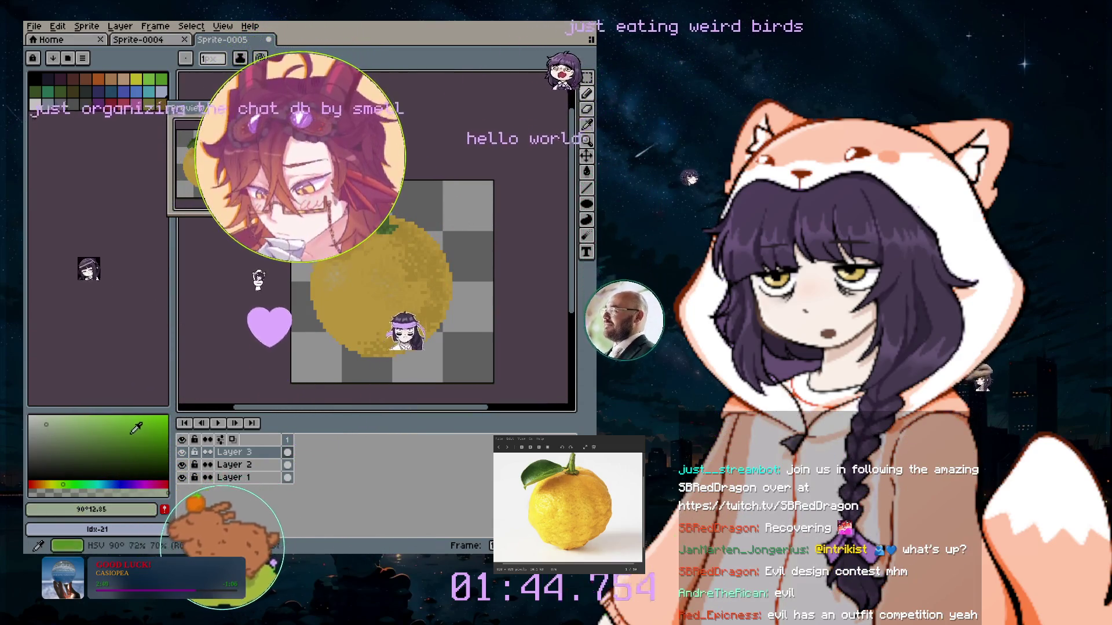
{"action": "left_click", "coordinate": [58, 482]}
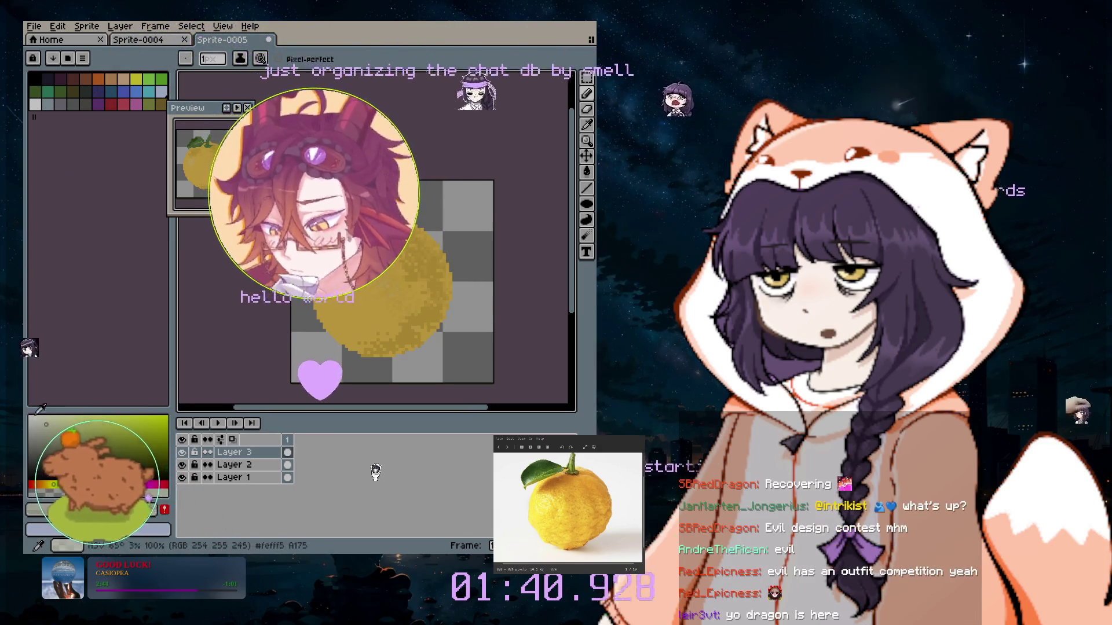
{"action": "scroll", "coordinate": [339, 250], "scroll_direction": "up", "scroll_amount": 1}
{"action": "scroll", "coordinate": [338, 250], "scroll_direction": "down", "scroll_amount": 1}
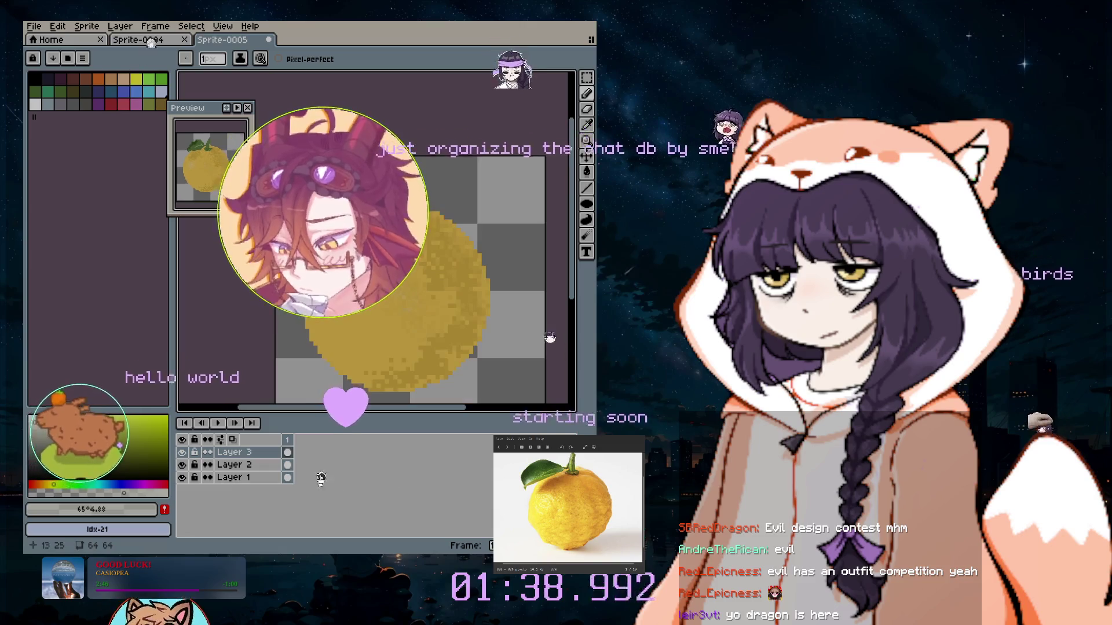
Select the Spray tool, try brush sizes between 1 and 4 px, then return to the Pencil.
{"action": "scroll", "coordinate": [335, 262], "scroll_direction": "up", "scroll_amount": 1}
{"action": "key", "text": "minus"}
{"action": "key", "text": "minus"}
{"action": "key", "text": "minus"}
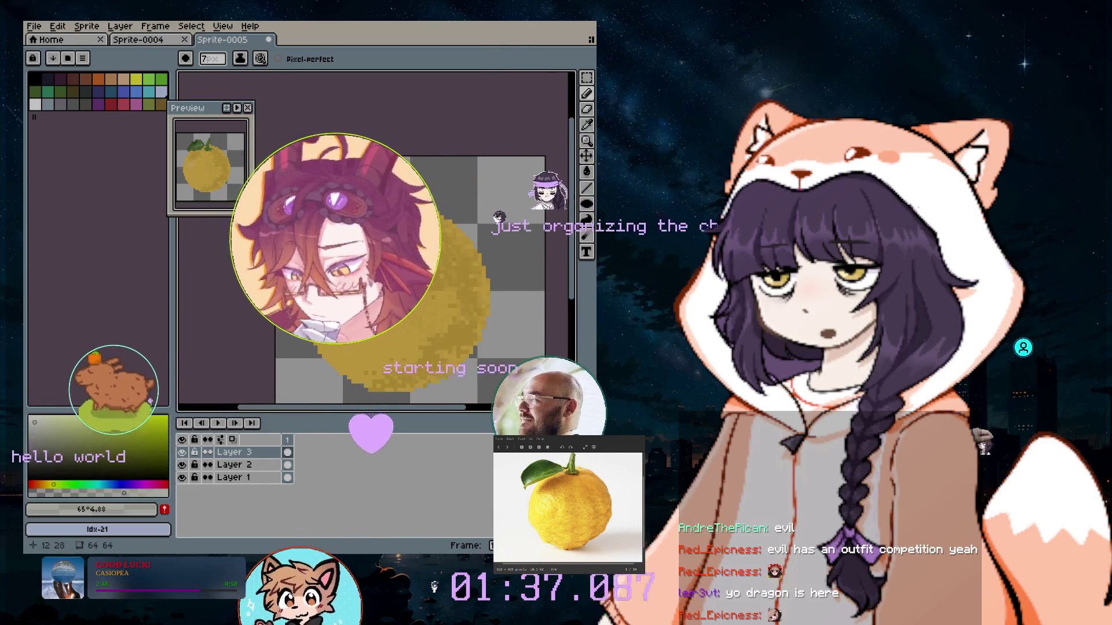
{"action": "left_click", "coordinate": [573, 94]}
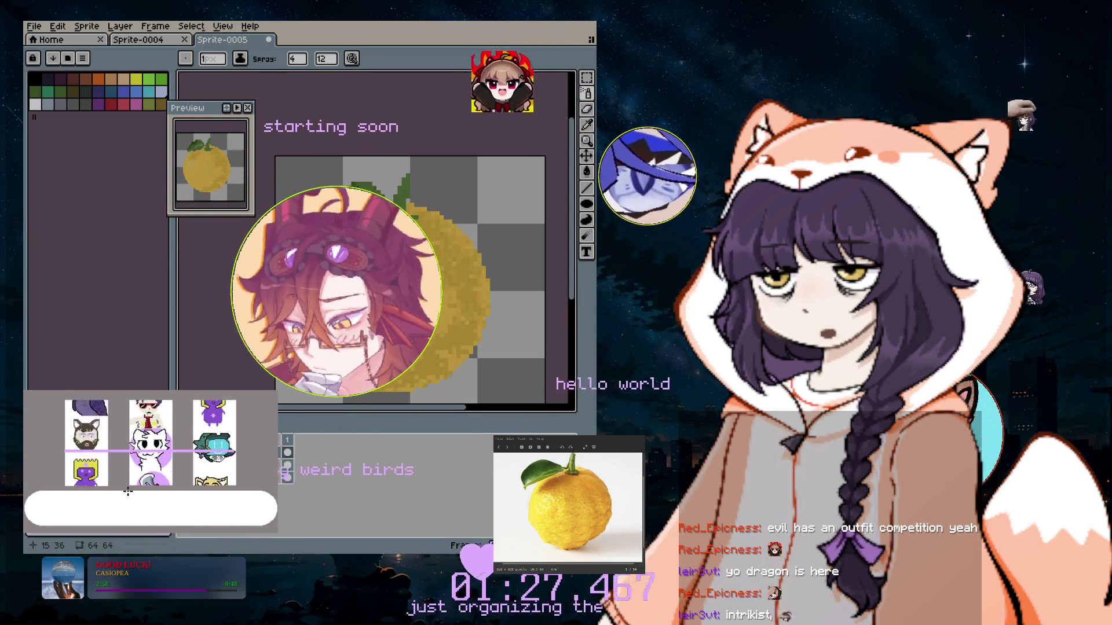
{"action": "key", "text": "plus"}
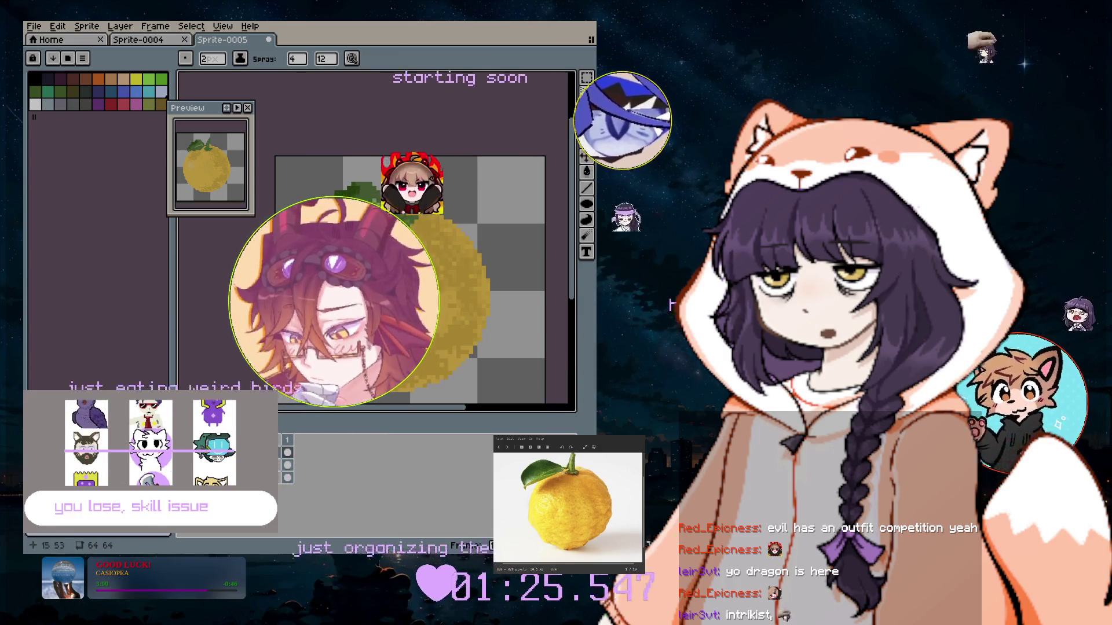
{"action": "scroll", "coordinate": [358, 331], "scroll_direction": "up", "scroll_amount": 1}
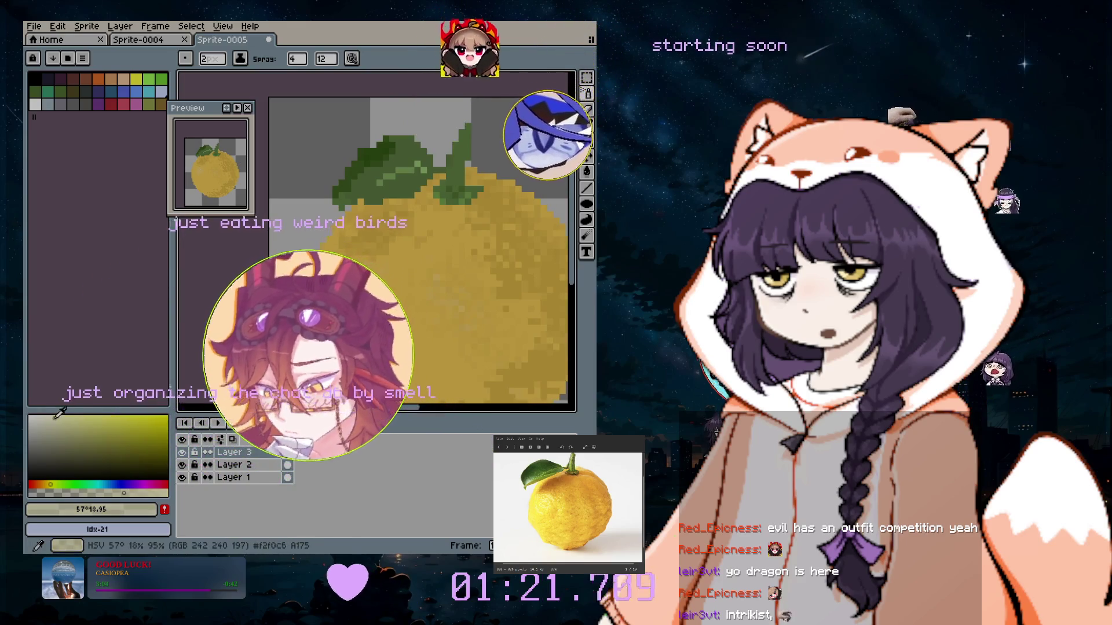
{"action": "key", "text": "plus"}
{"action": "key", "text": "plus"}
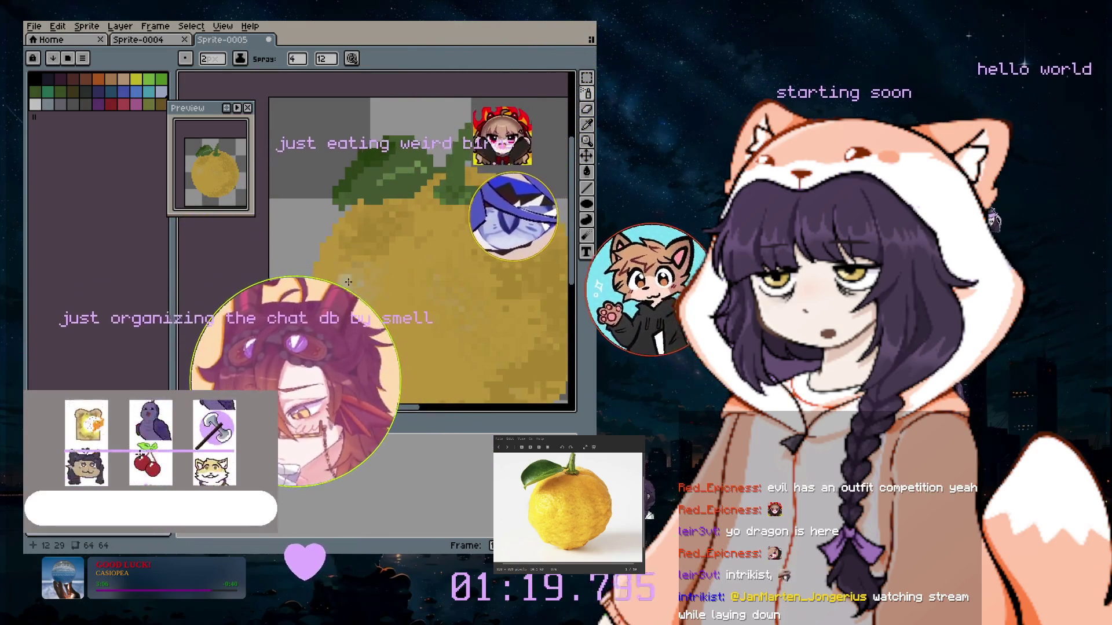
{"action": "key", "text": "minus"}
{"action": "key", "text": "minus"}
{"action": "key", "text": "minus"}
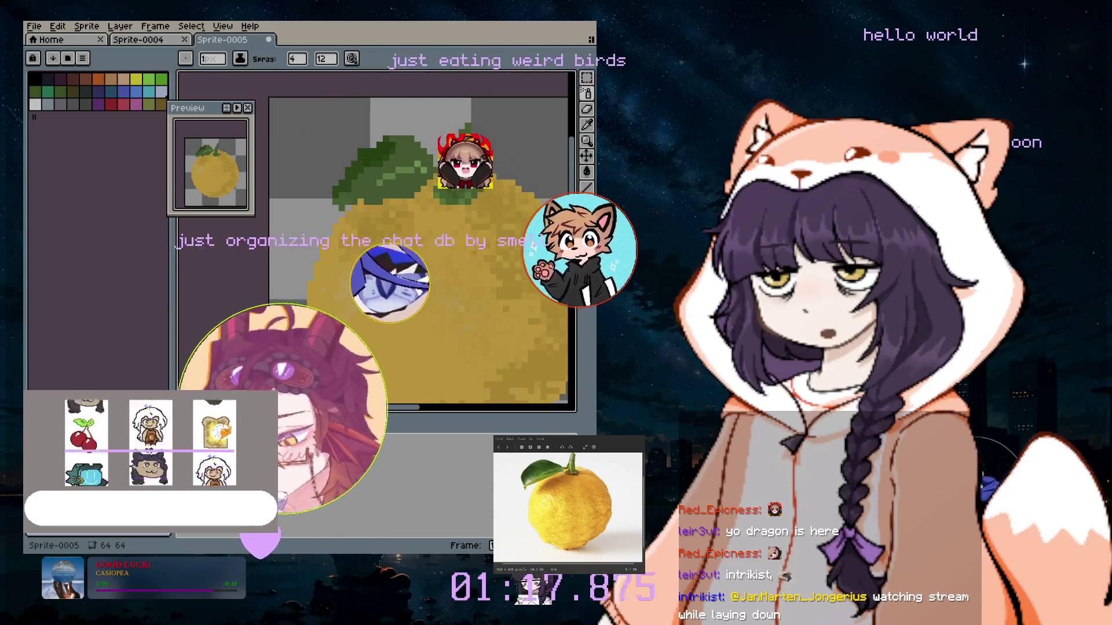
{"action": "scroll", "coordinate": [456, 302], "scroll_direction": "left", "scroll_amount": 2}
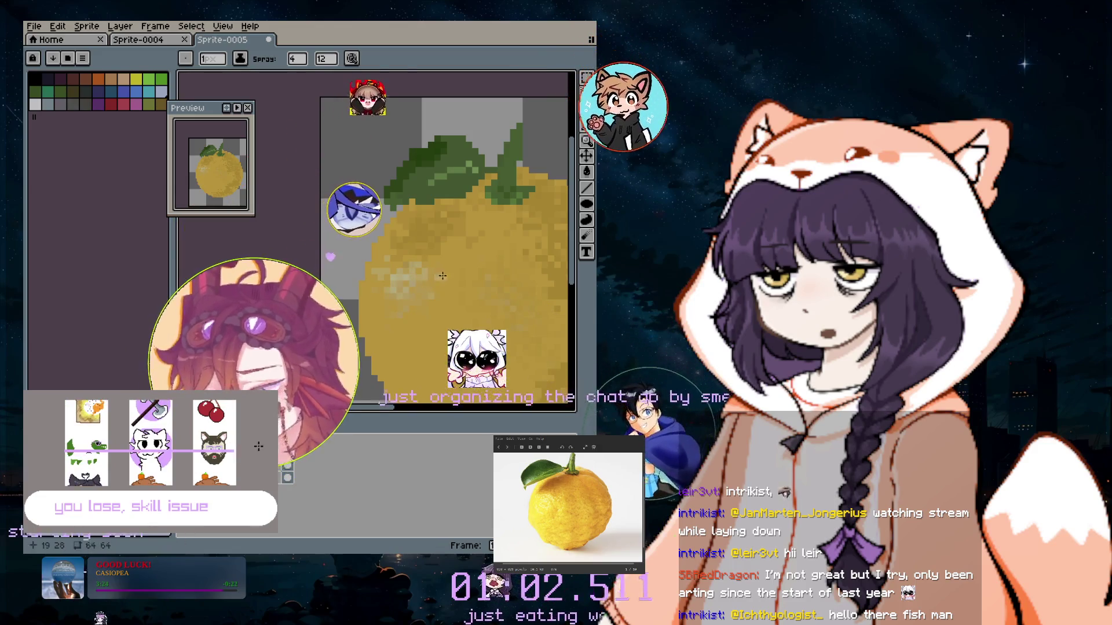
{"action": "scroll", "coordinate": [457, 354], "scroll_direction": "down", "scroll_amount": 5}
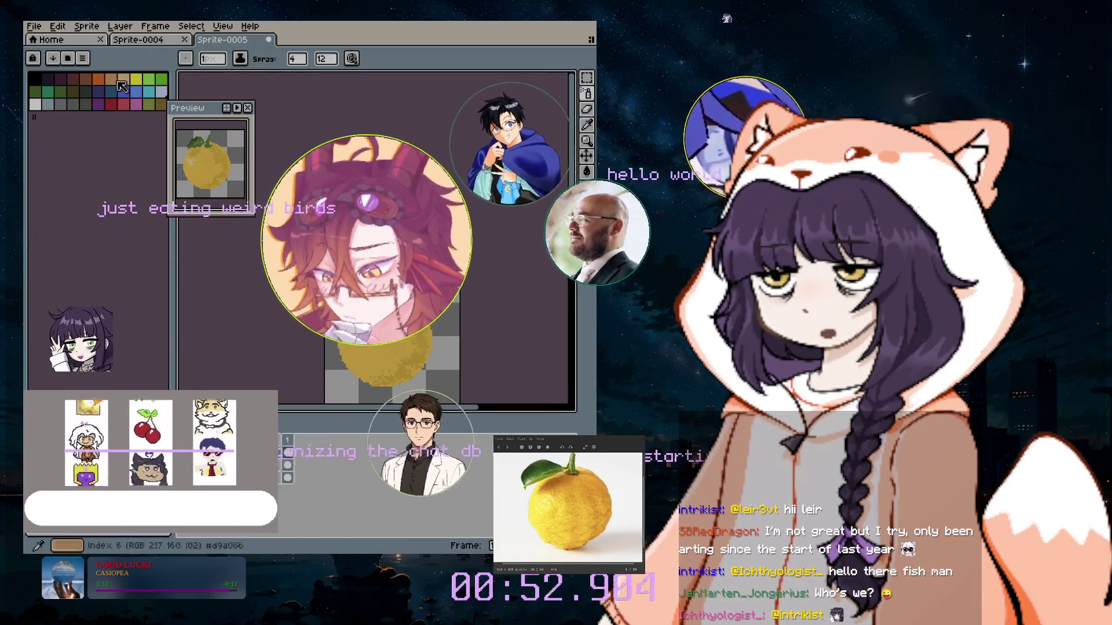
{"action": "key", "text": "b"}
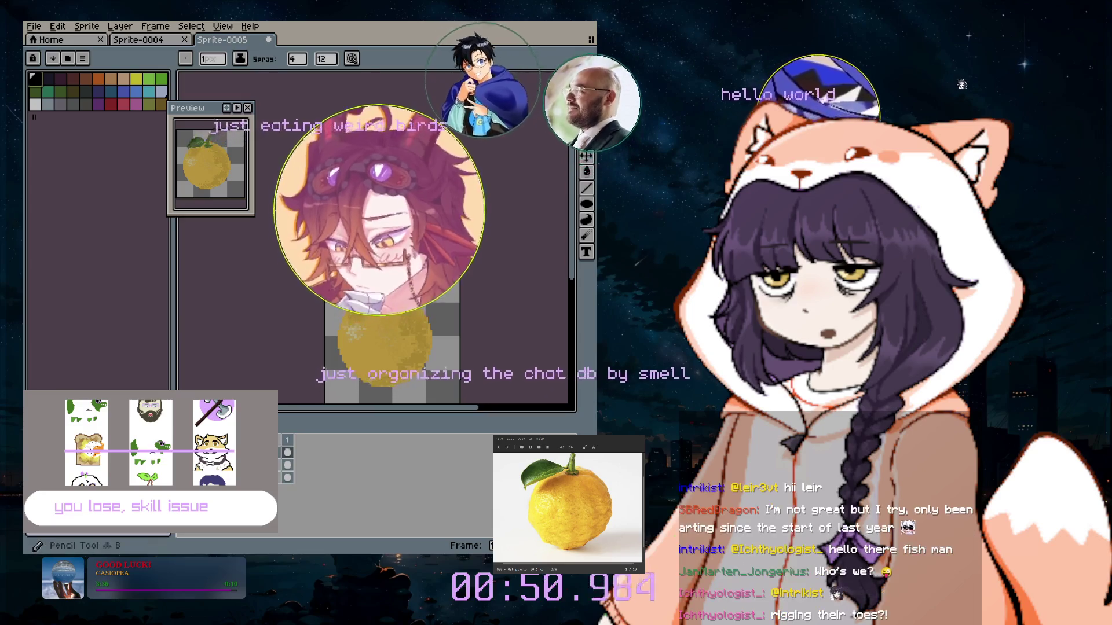
Add a new empty Layer 4 through Layer > New > New Layer.
{"action": "left_click", "coordinate": [121, 28]}
{"action": "mouse_move", "coordinate": [134, 92]}
{"action": "left_click", "coordinate": [243, 93]}
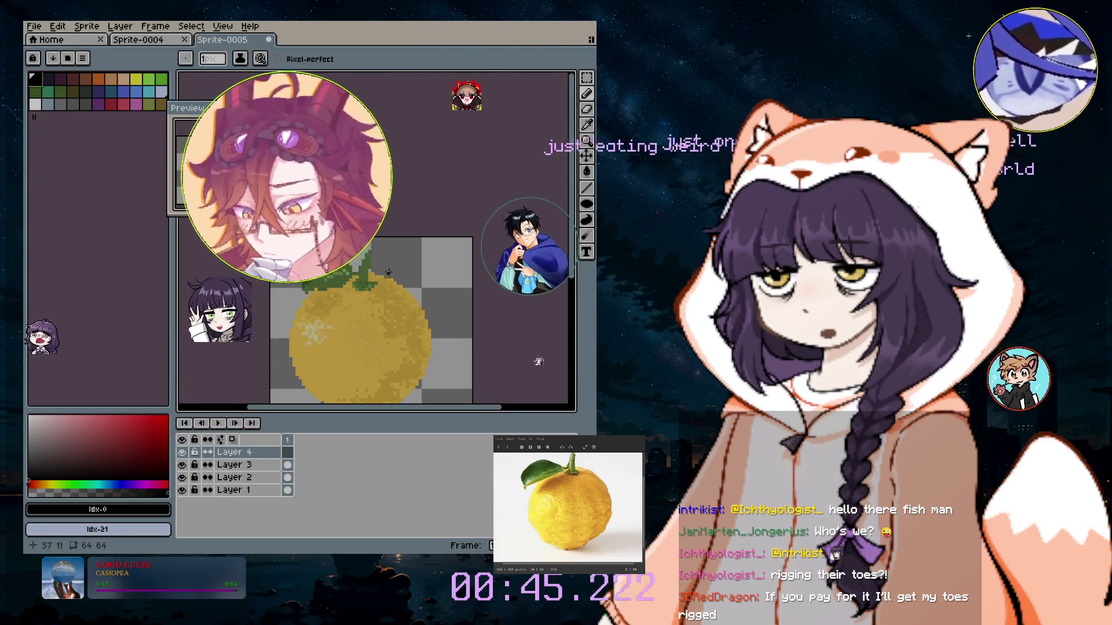
{"action": "scroll", "coordinate": [389, 272], "scroll_direction": "up", "scroll_amount": 1}
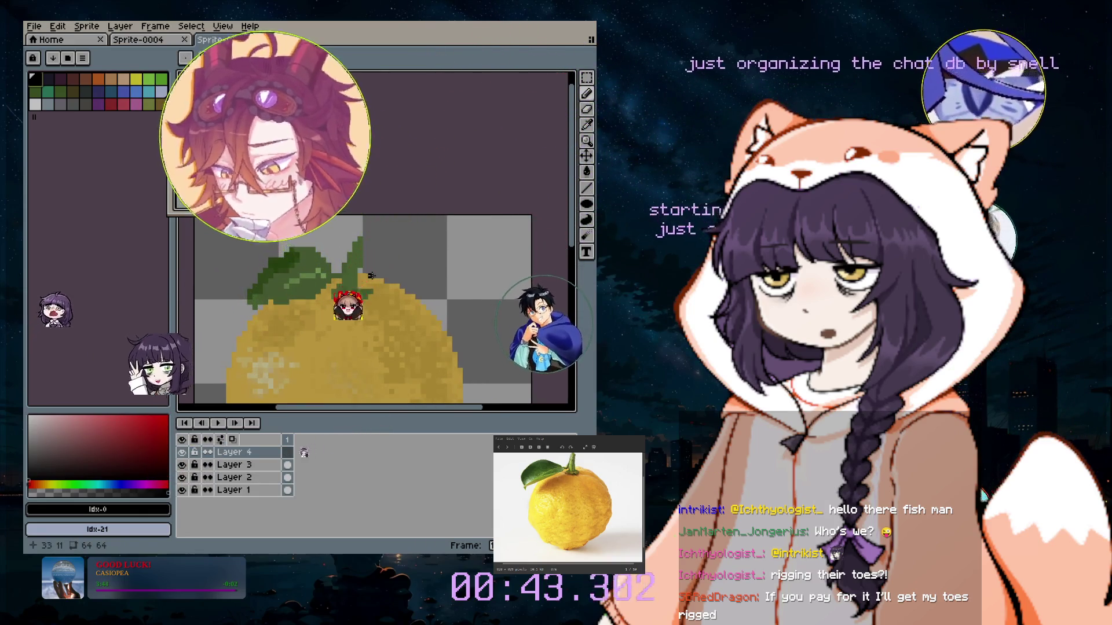
Draw black outline strokes beside the leaf and down the yuzu's upper-right edge.
{"action": "left_click_drag", "start_coordinate": [370, 276], "coordinate": [407, 293]}
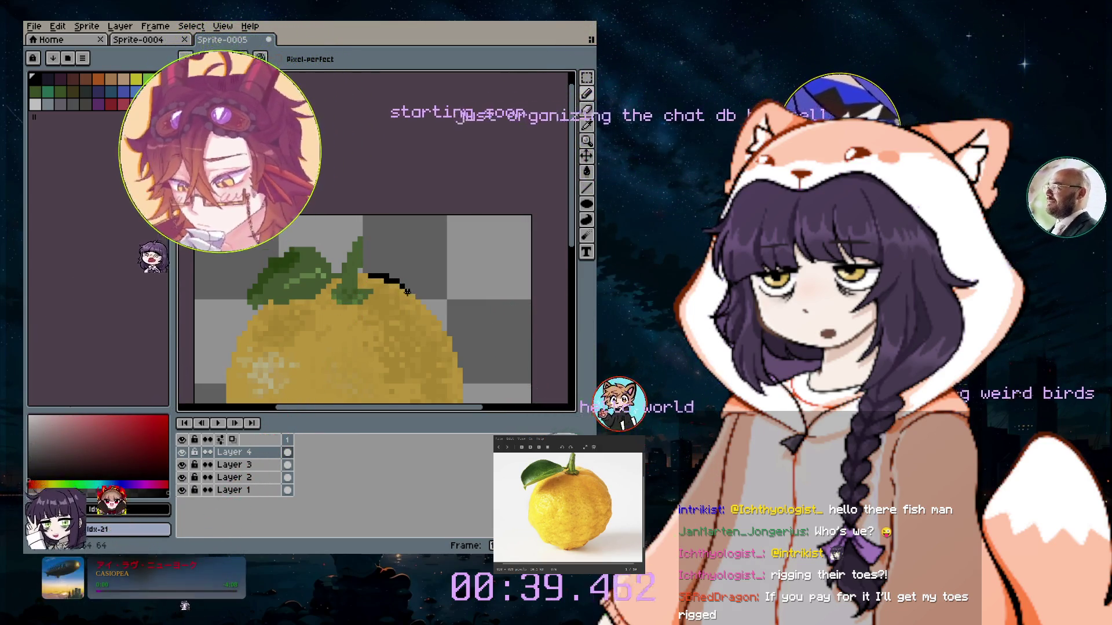
{"action": "mouse_move", "coordinate": [418, 297]}
{"action": "left_mouse_down"}
{"action": "mouse_move", "coordinate": [454, 340]}
{"action": "mouse_move", "coordinate": [460, 366]}
{"action": "left_mouse_up"}
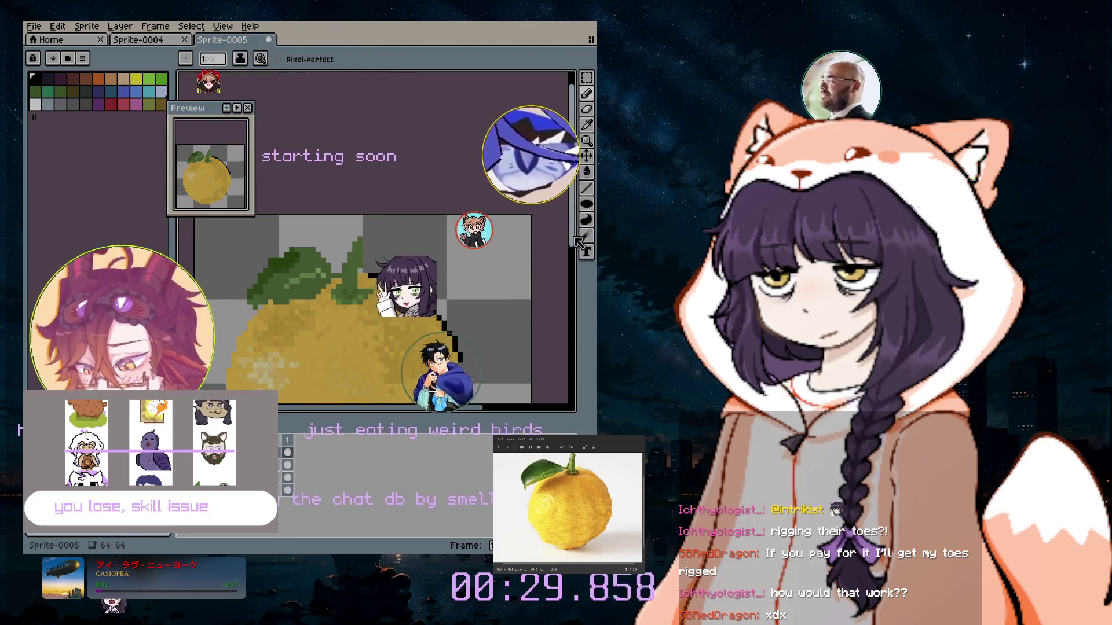
{"action": "scroll", "coordinate": [555, 327], "scroll_direction": "down", "scroll_amount": 5}
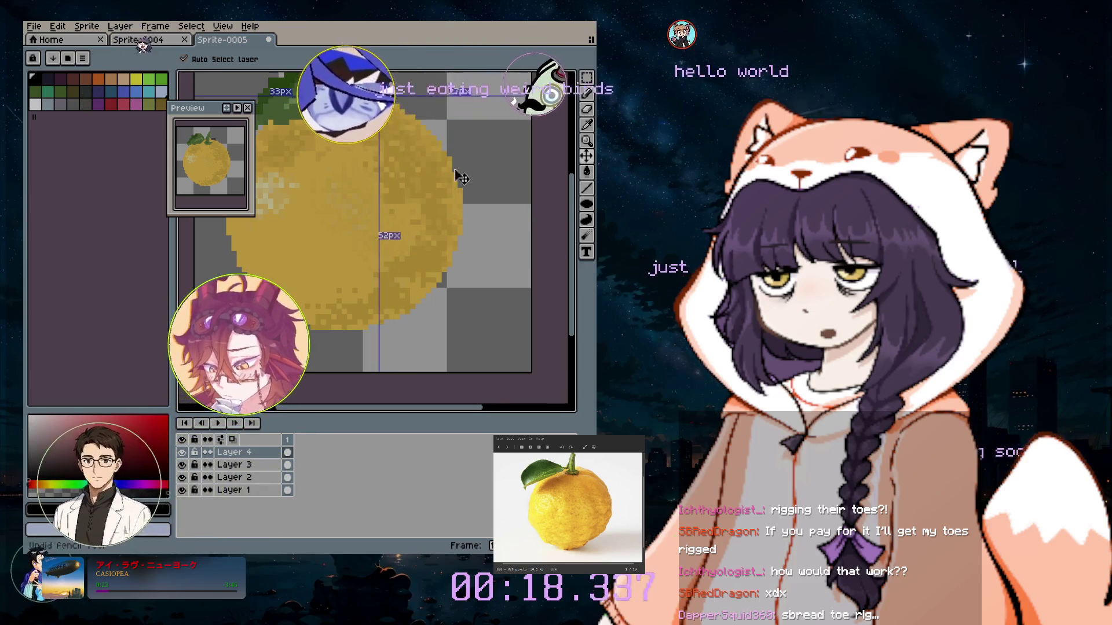
{"action": "left_click", "coordinate": [587, 94]}
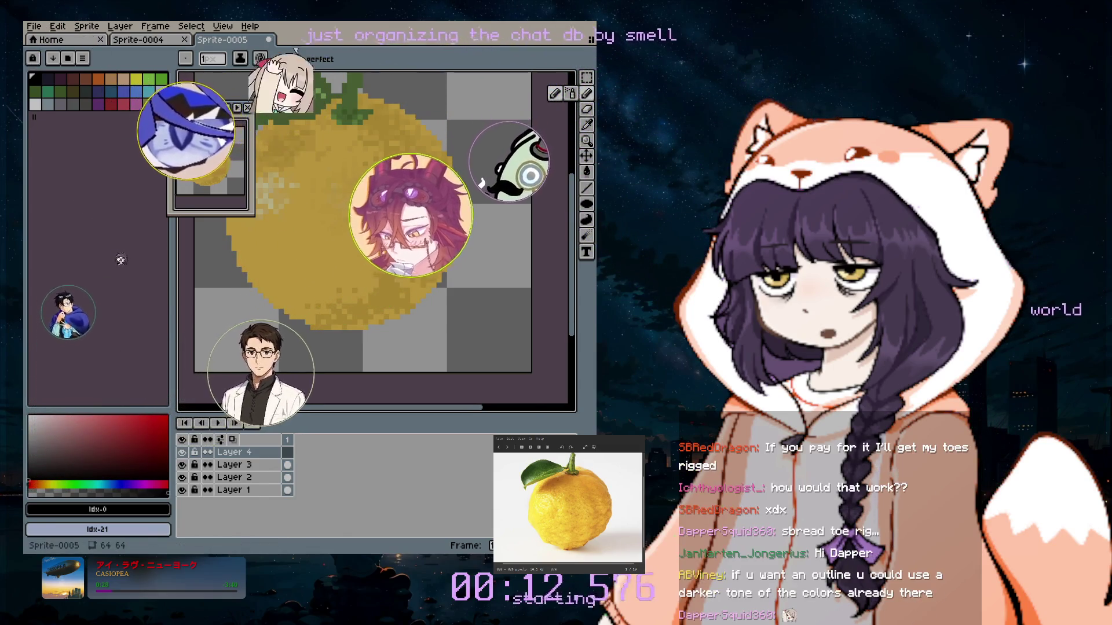
Sample golden yellow #ddb043 from the yuzu and paint pixels along the top edge beside the stem.
{"action": "left_click", "coordinate": [136, 78]}
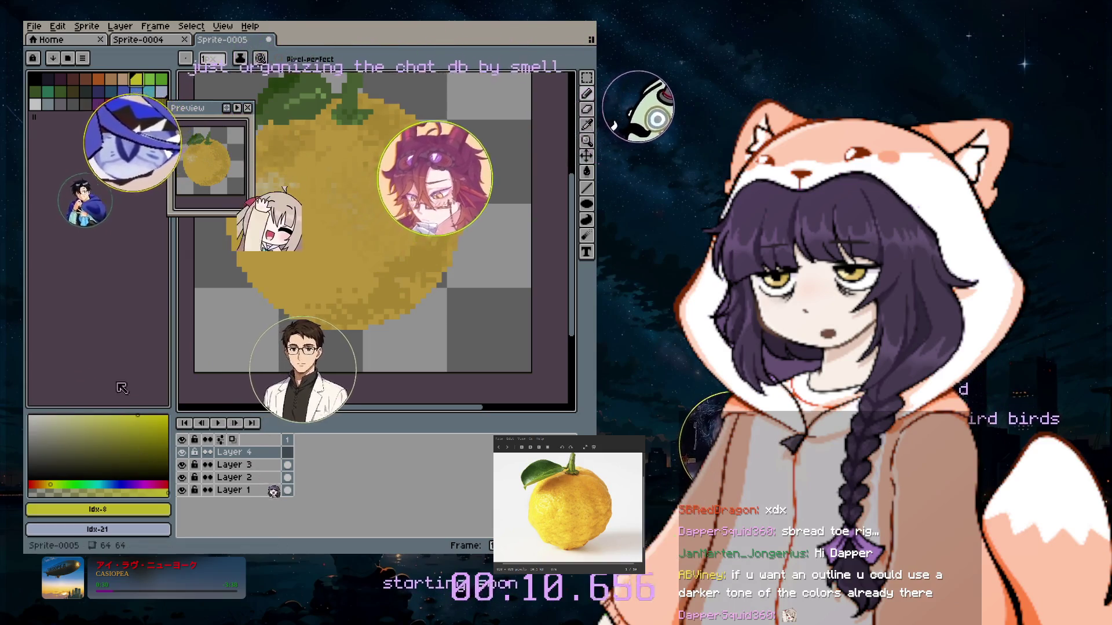
{"action": "left_click", "coordinate": [588, 124]}
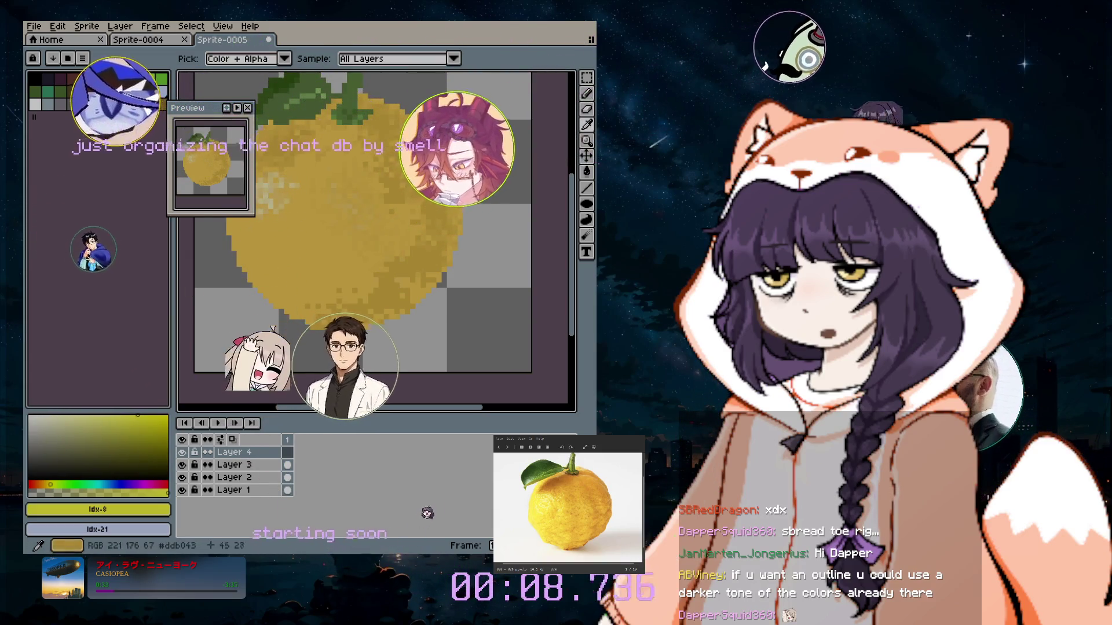
{"action": "left_click", "coordinate": [433, 185]}
{"action": "left_click", "coordinate": [587, 93]}
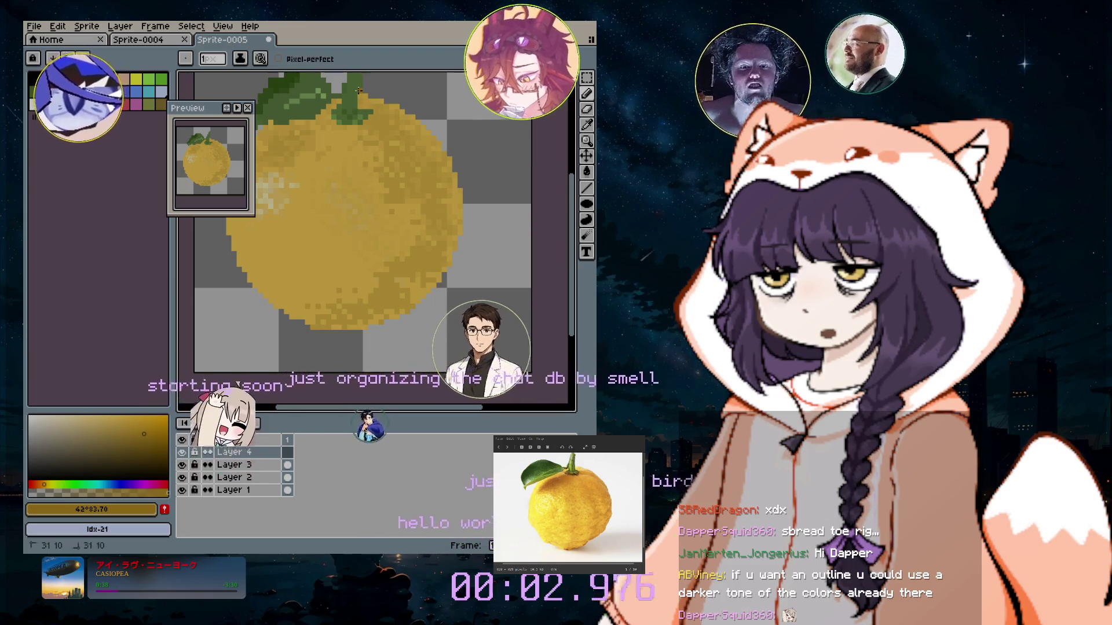
{"action": "left_click_drag", "start_coordinate": [358, 90], "coordinate": [395, 100]}
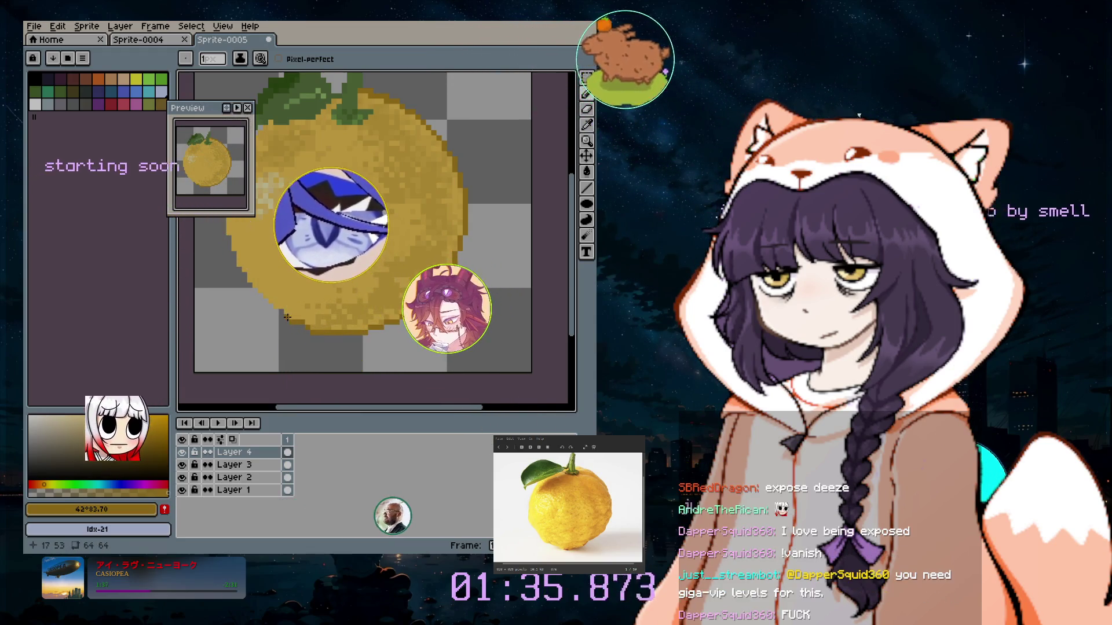
{"action": "left_click", "coordinate": [279, 313]}
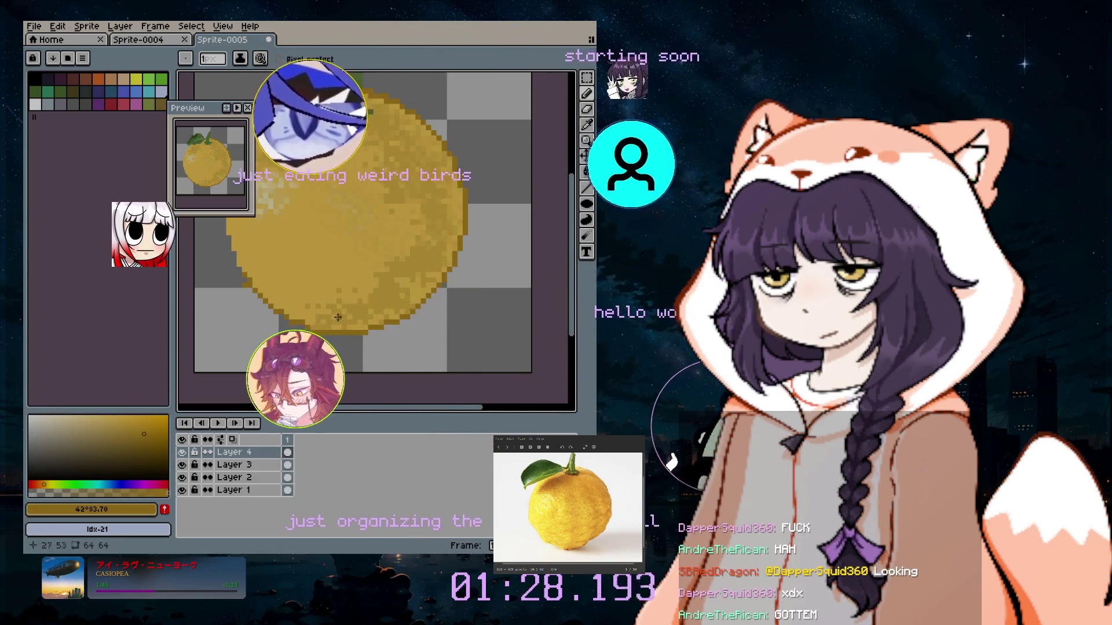
Zoom onto the yuzu's upper half, try an 8px brush, then return to the 1px pixel-perfect Pencil.
{"action": "scroll", "coordinate": [435, 307], "scroll_direction": "left", "scroll_amount": 5}
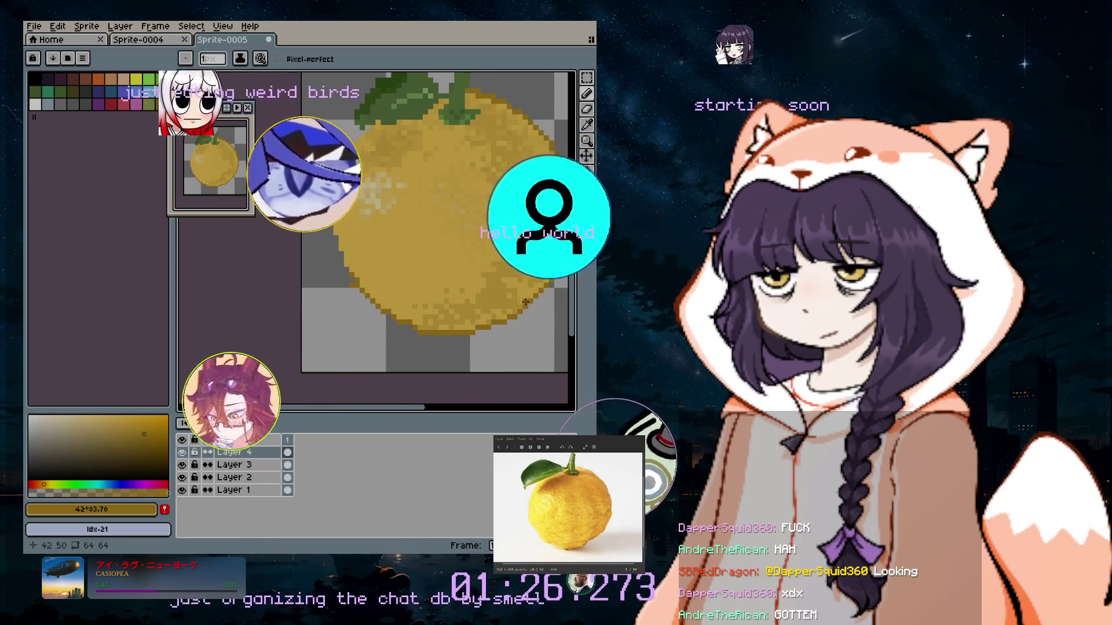
{"action": "scroll", "coordinate": [440, 272], "scroll_direction": "up", "scroll_amount": 3}
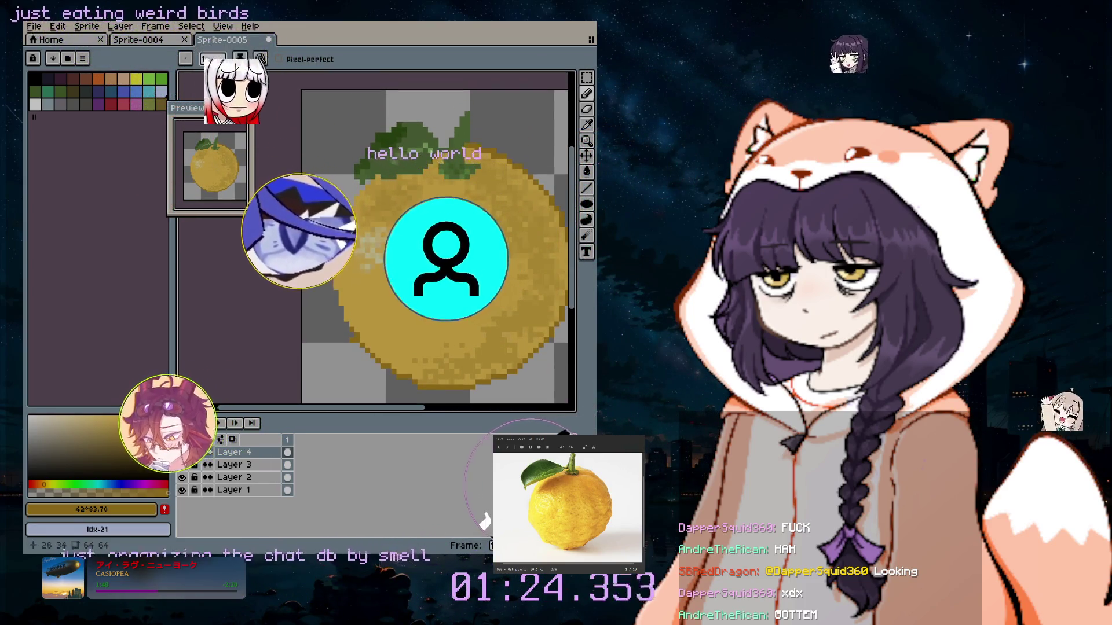
{"action": "scroll", "coordinate": [325, 362], "scroll_direction": "up", "scroll_amount": 2}
{"action": "scroll", "coordinate": [324, 362], "scroll_direction": "down", "scroll_amount": 1}
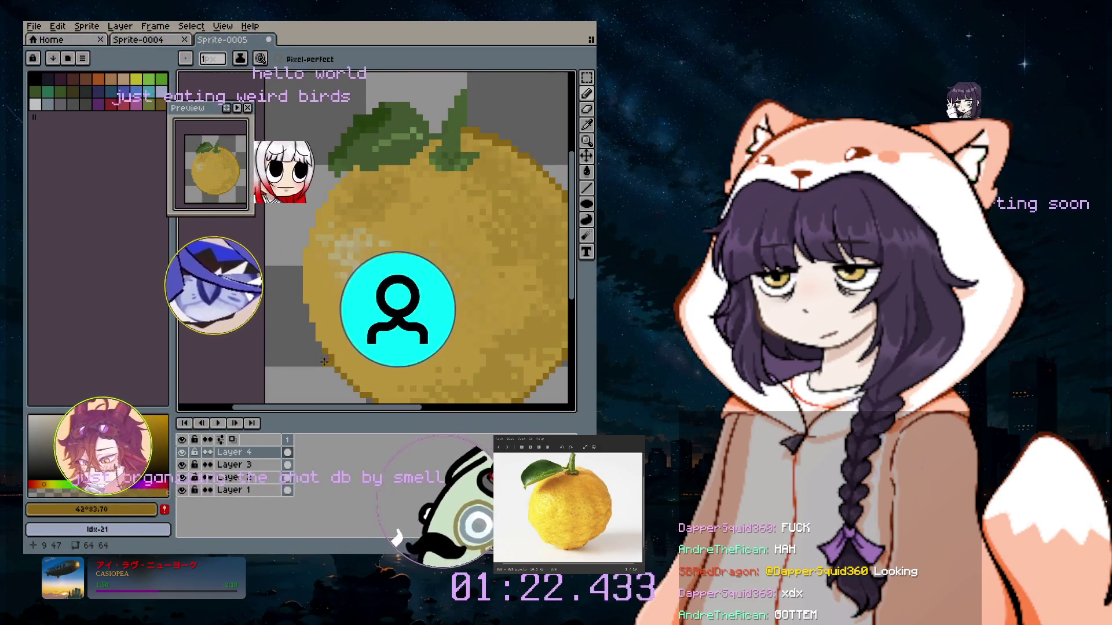
{"action": "key", "text": "e"}
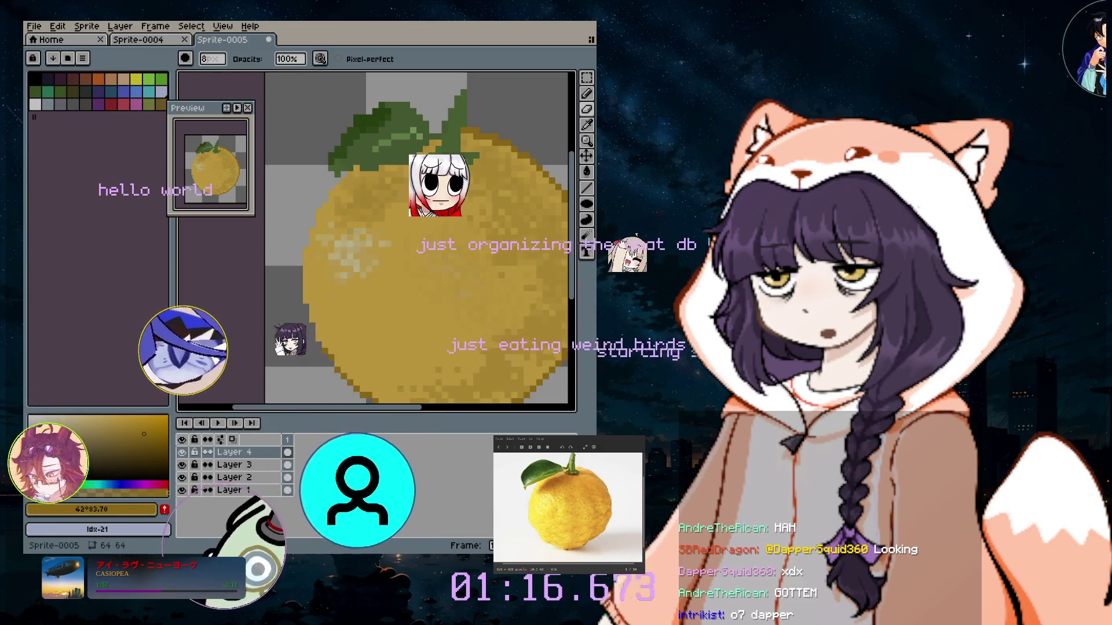
{"action": "left_click", "coordinate": [586, 92]}
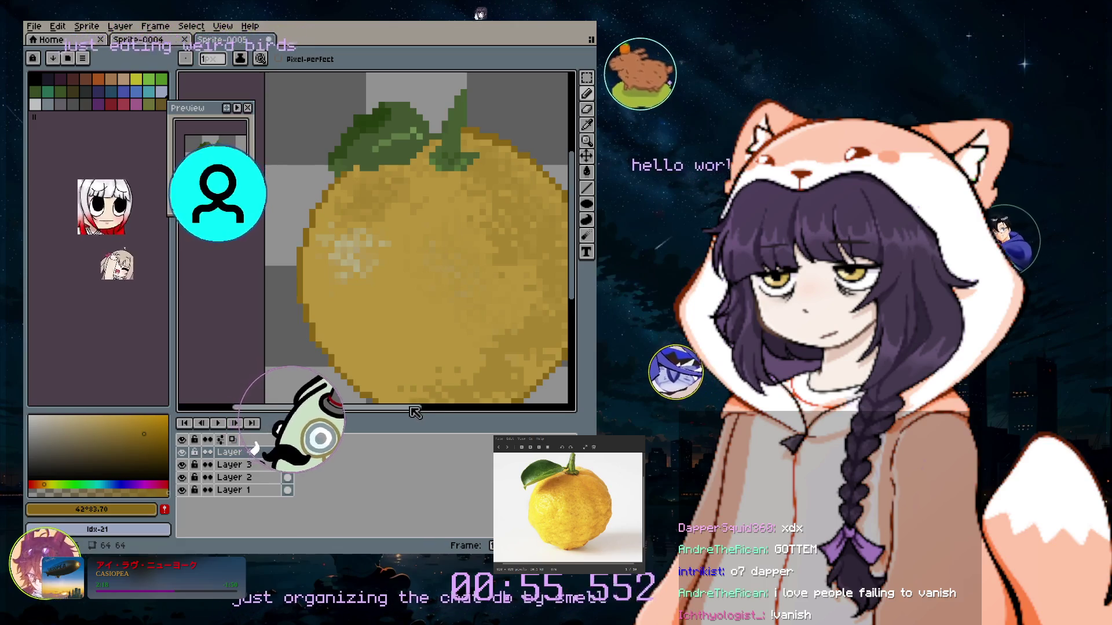
Sample the leaf green #5d7b40 from the canvas and return to the Pencil.
{"action": "scroll", "coordinate": [472, 300], "scroll_direction": "right", "scroll_amount": 3}
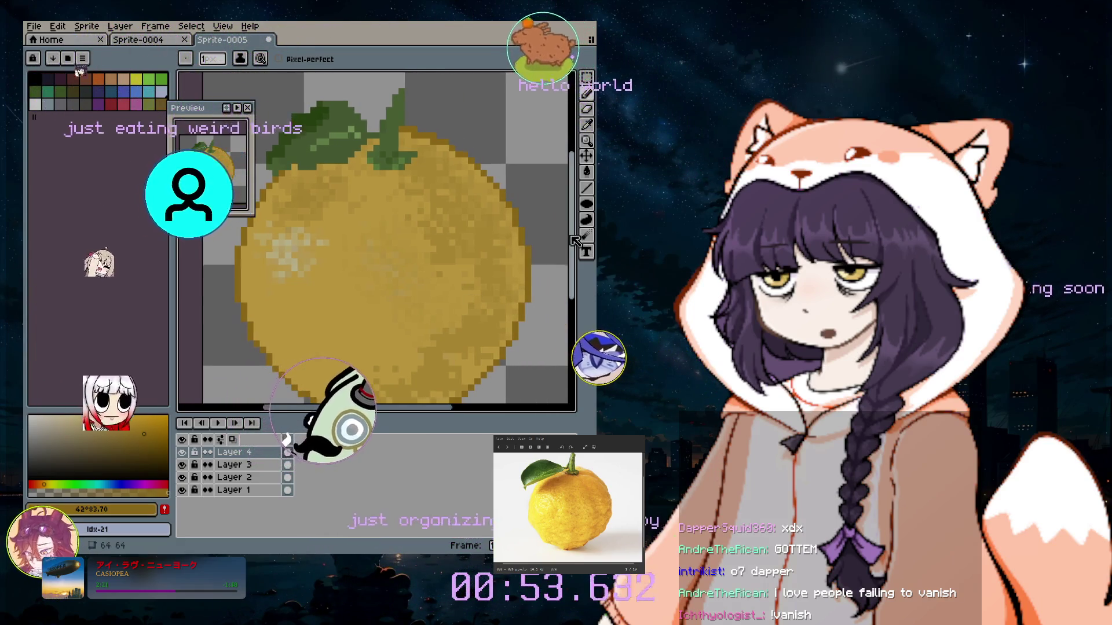
{"action": "scroll", "coordinate": [567, 280], "scroll_direction": "down", "scroll_amount": 3}
{"action": "scroll", "coordinate": [498, 265], "scroll_direction": "down", "scroll_amount": 2}
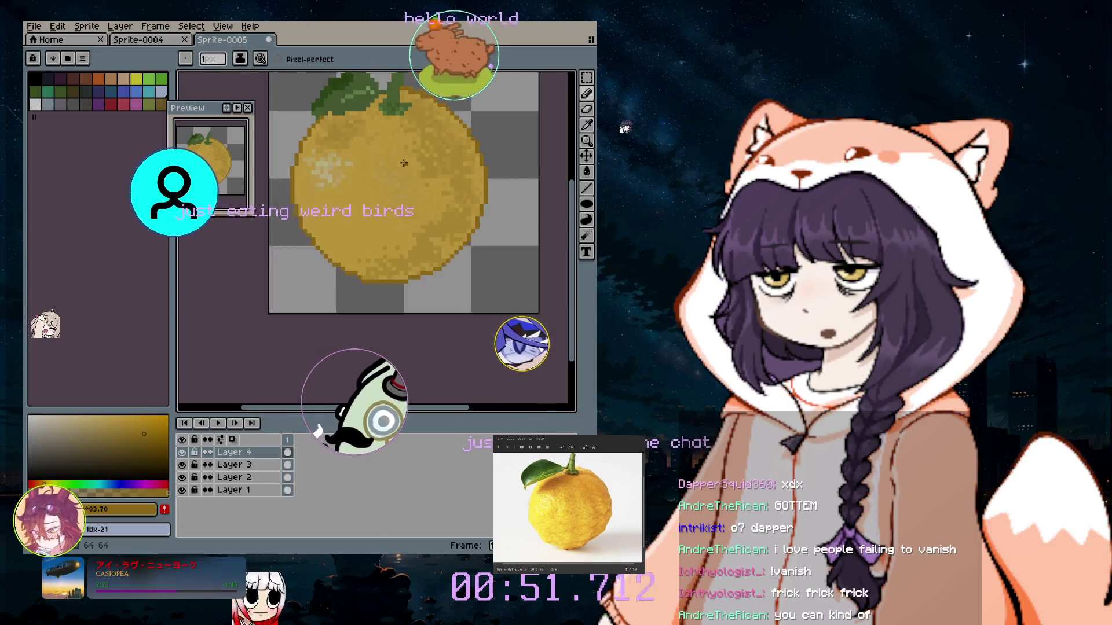
{"action": "scroll", "coordinate": [425, 363], "scroll_direction": "up", "scroll_amount": 3}
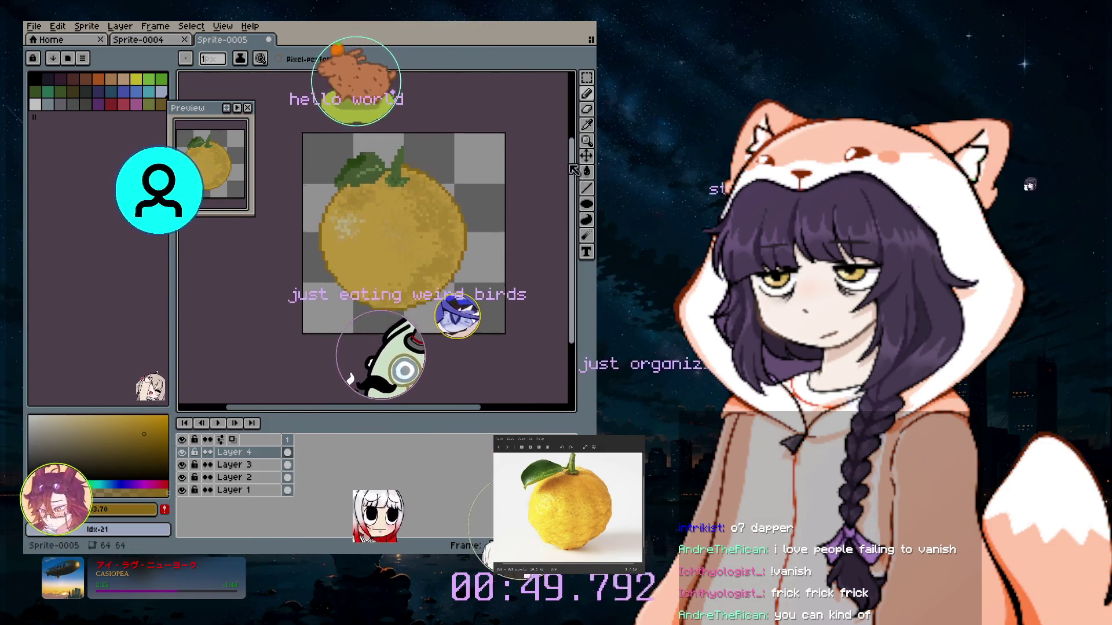
{"action": "scroll", "coordinate": [410, 158], "scroll_direction": "up", "scroll_amount": 1}
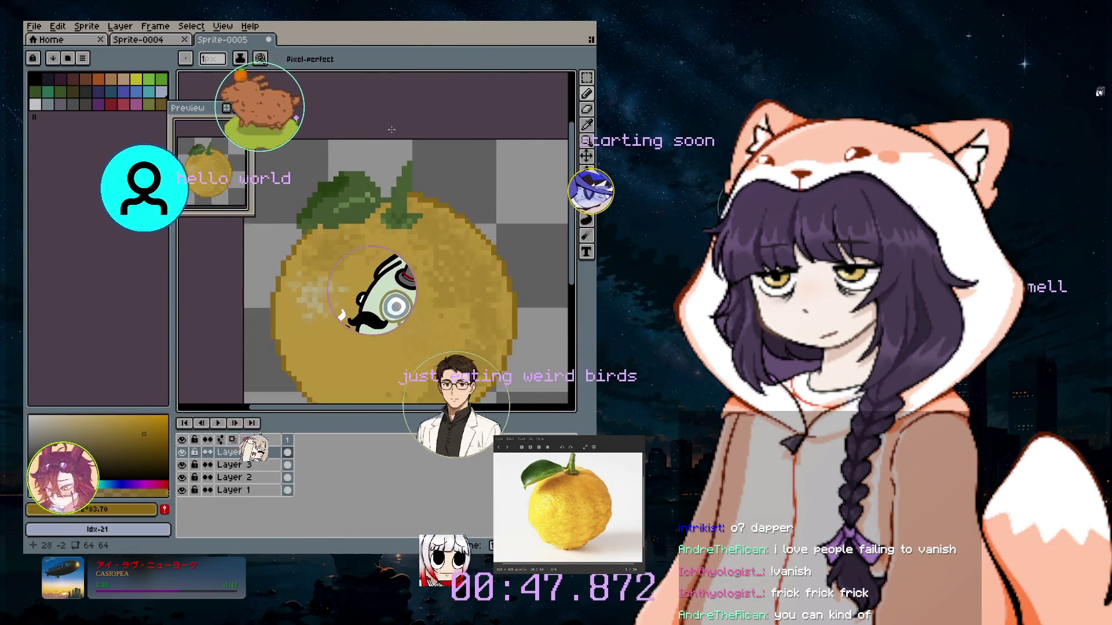
{"action": "scroll", "coordinate": [417, 163], "scroll_direction": "up", "scroll_amount": 1}
{"action": "scroll", "coordinate": [428, 168], "scroll_direction": "up", "scroll_amount": 1}
{"action": "key", "text": "i"}
{"action": "left_click", "coordinate": [413, 185]}
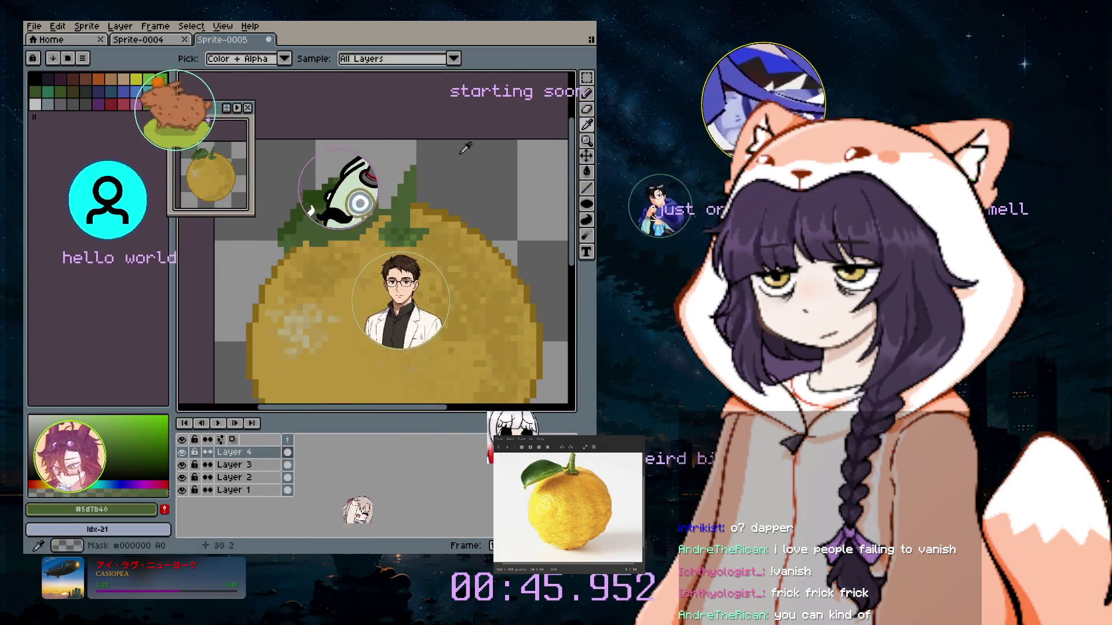
{"action": "key", "text": "b"}
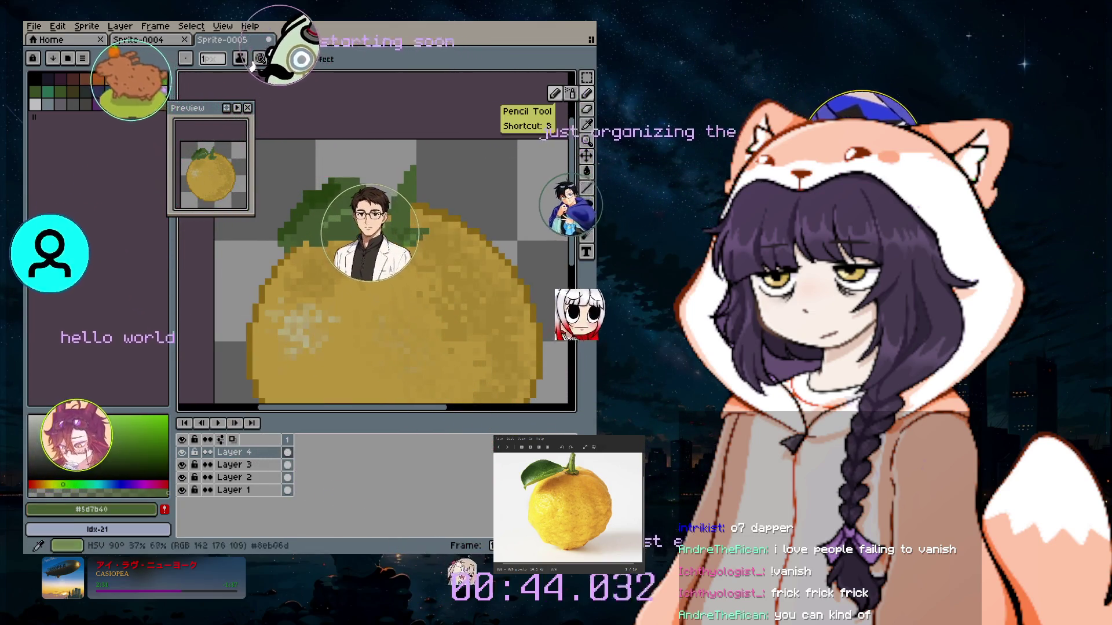
Sample the darker leaf green #2e4e0f and zoom in on the leaves and stem.
{"action": "left_click", "coordinate": [586, 123]}
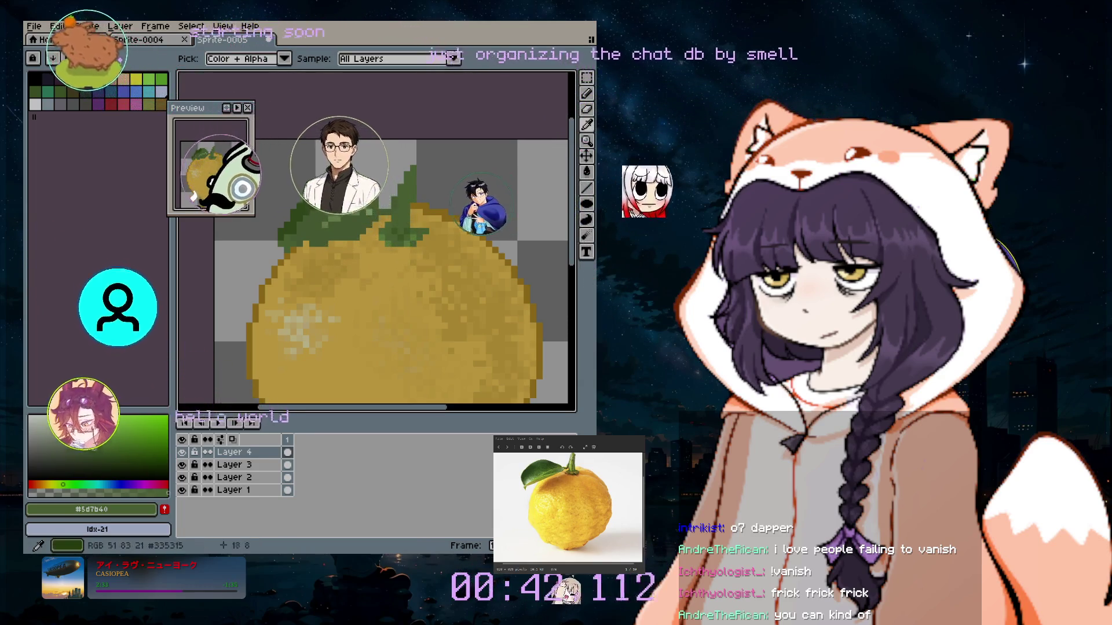
{"action": "left_click", "coordinate": [401, 185]}
{"action": "key", "text": "b"}
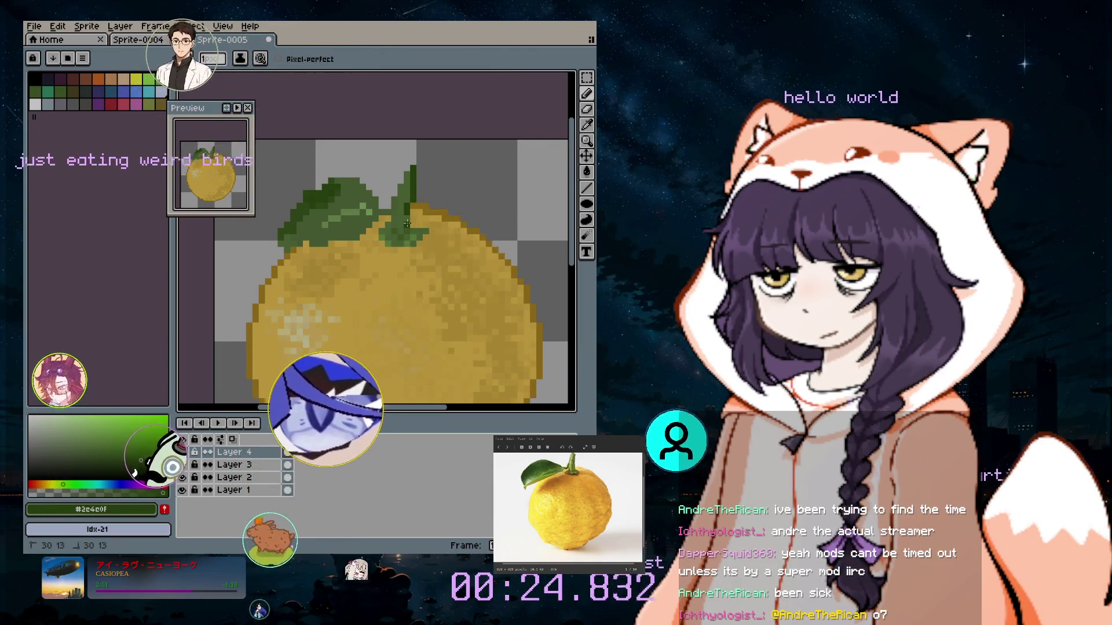
{"action": "scroll", "coordinate": [452, 375], "scroll_direction": "down", "scroll_amount": 1}
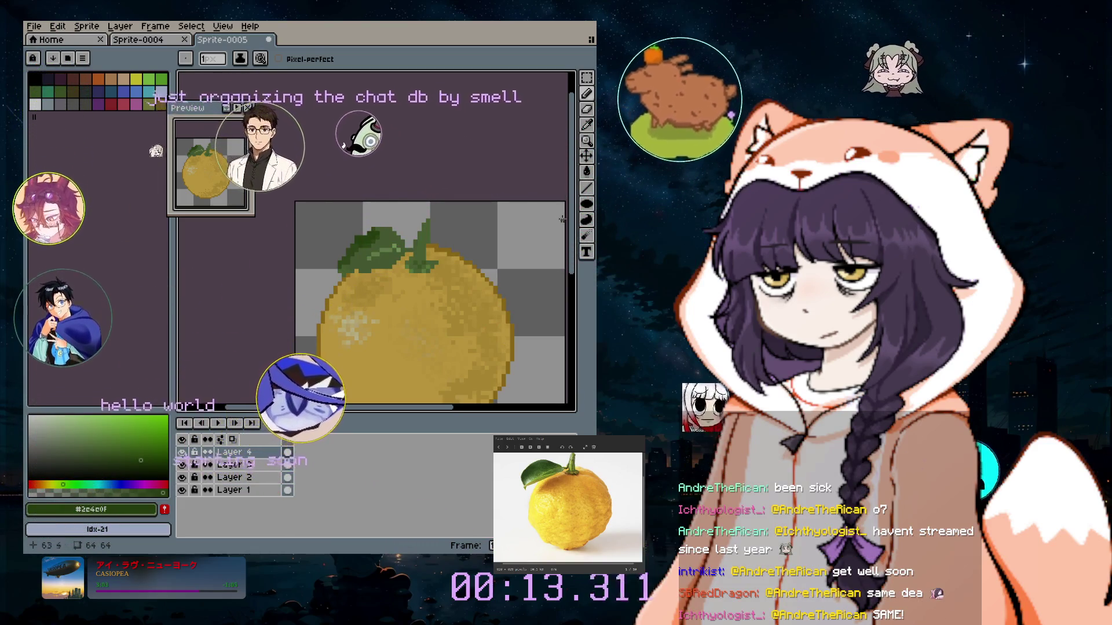
{"action": "scroll", "coordinate": [571, 252], "scroll_direction": "down", "scroll_amount": 2}
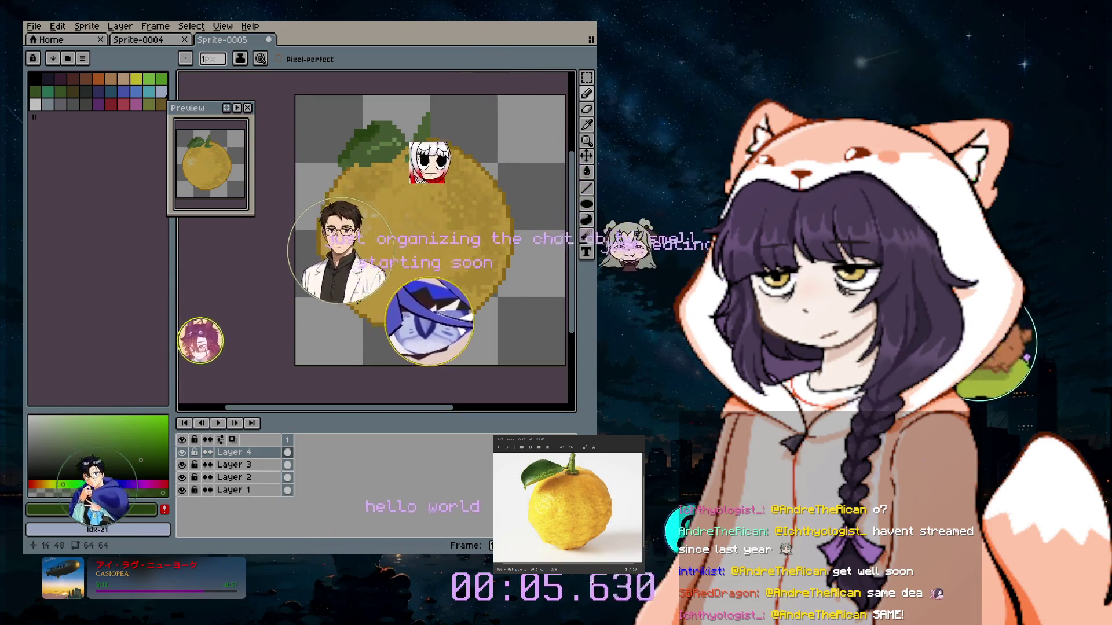
{"action": "scroll", "coordinate": [390, 143], "scroll_direction": "up", "scroll_amount": 3}
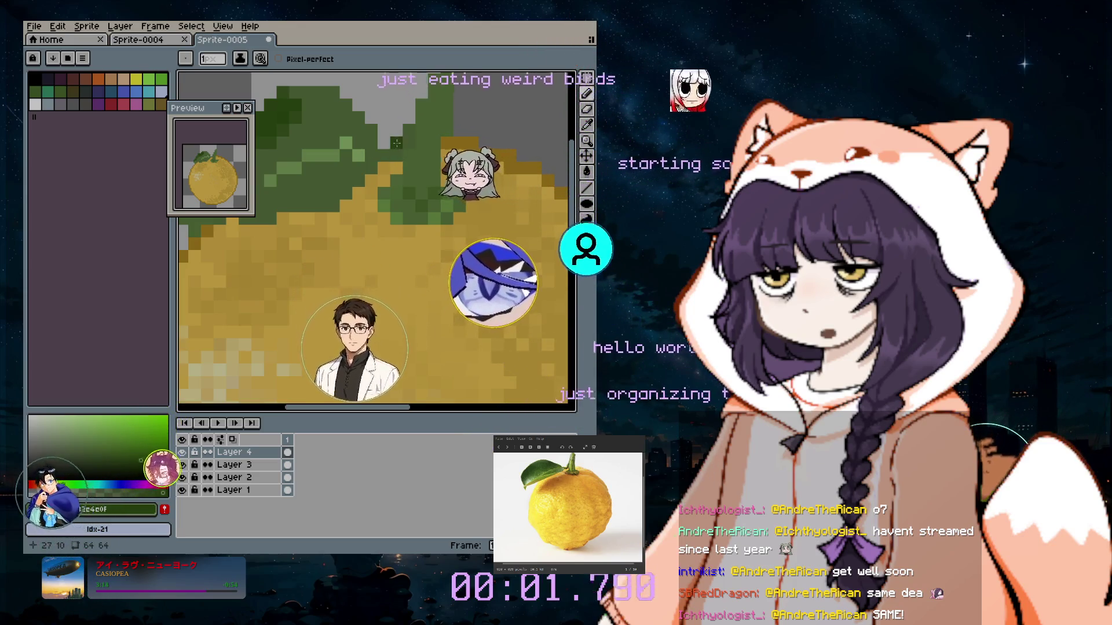
Sample the yuzu's golden yellow #b4881e, return to the Pencil, and zoom out to the whole sprite.
{"action": "left_click", "coordinate": [591, 124]}
{"action": "left_click", "coordinate": [471, 137]}
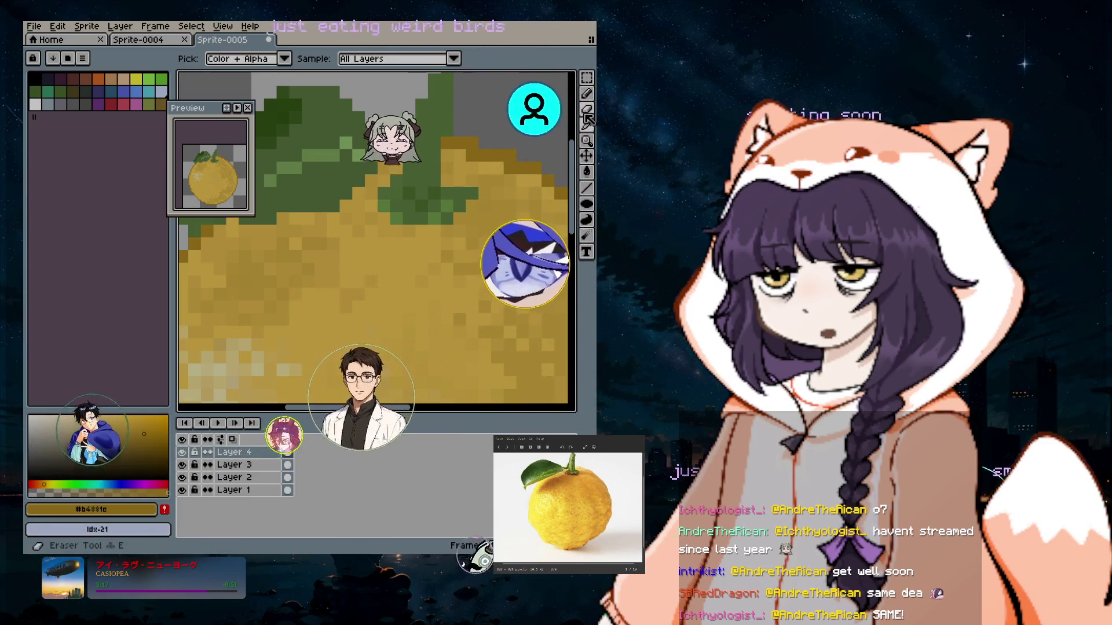
{"action": "key", "text": "b"}
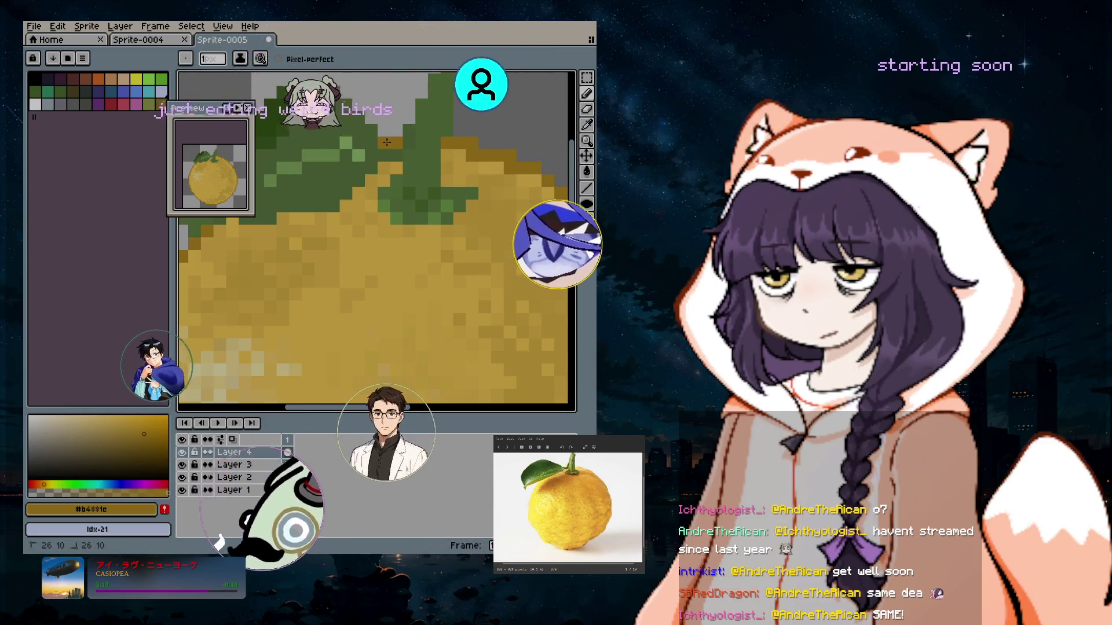
{"action": "scroll", "coordinate": [428, 243], "scroll_direction": "down", "scroll_amount": 1}
{"action": "scroll", "coordinate": [458, 313], "scroll_direction": "down", "scroll_amount": 1}
{"action": "scroll", "coordinate": [470, 345], "scroll_direction": "down", "scroll_amount": 1}
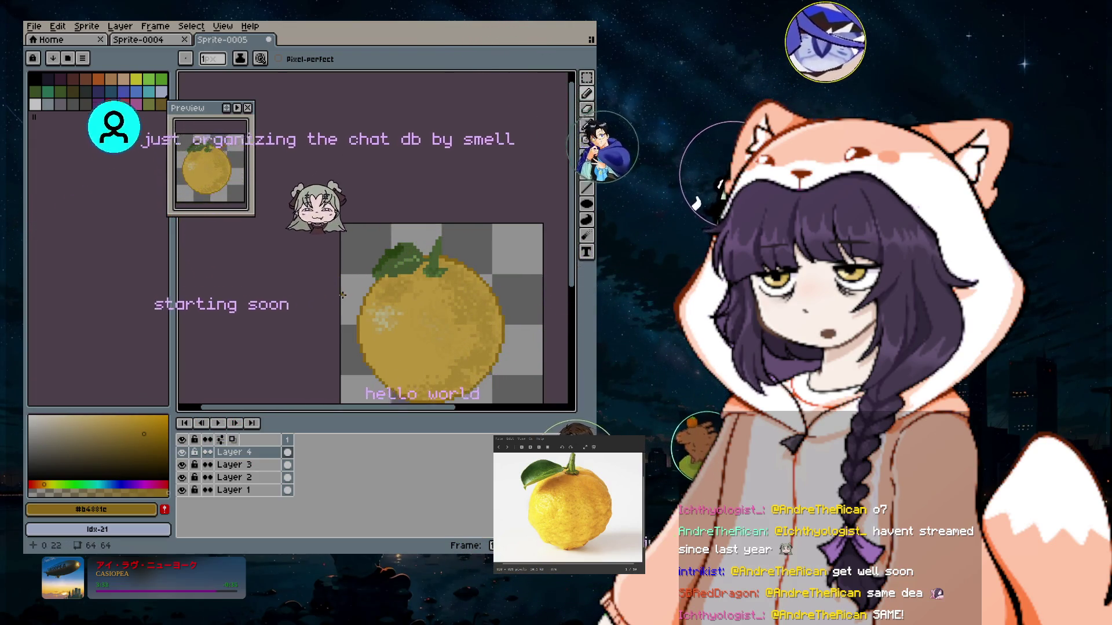
{"action": "left_click", "coordinate": [155, 26]}
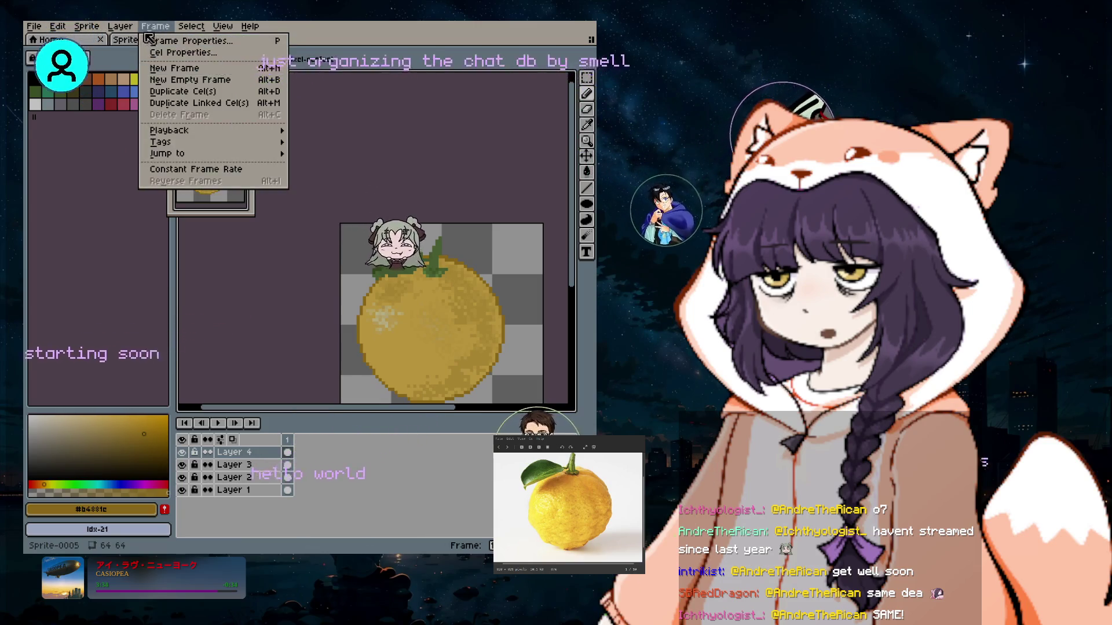
Show the Layer > New submenu of new-layer options.
{"action": "mouse_move", "coordinate": [113, 28]}
{"action": "mouse_move", "coordinate": [133, 91]}
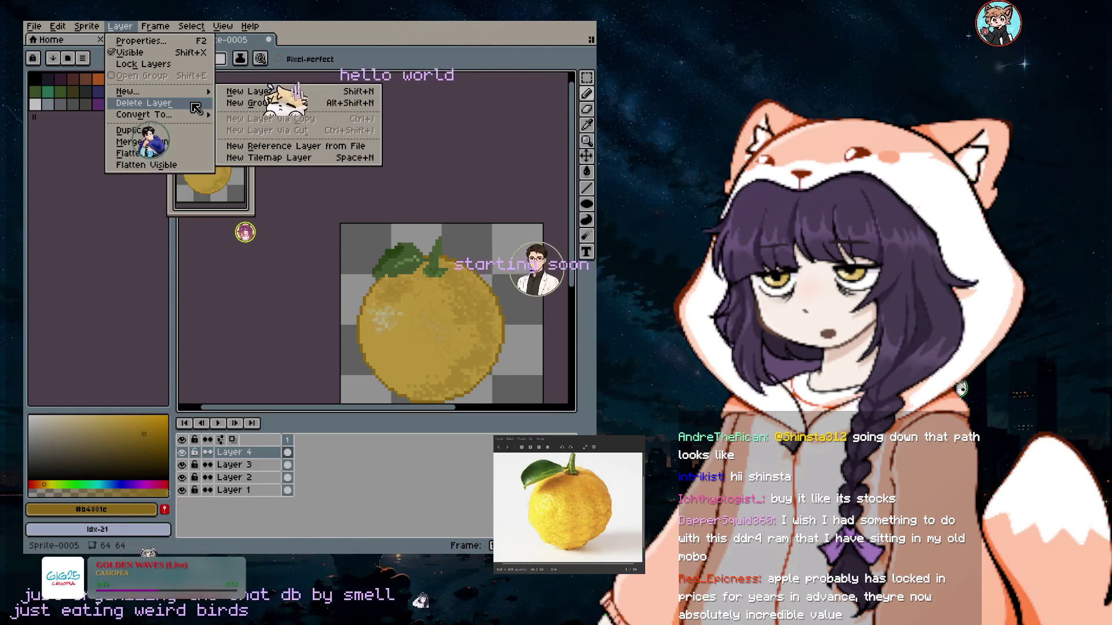
Dismiss the layer options and save the sprite as yuzu.png in just-gamba.
{"action": "left_click", "coordinate": [207, 65]}
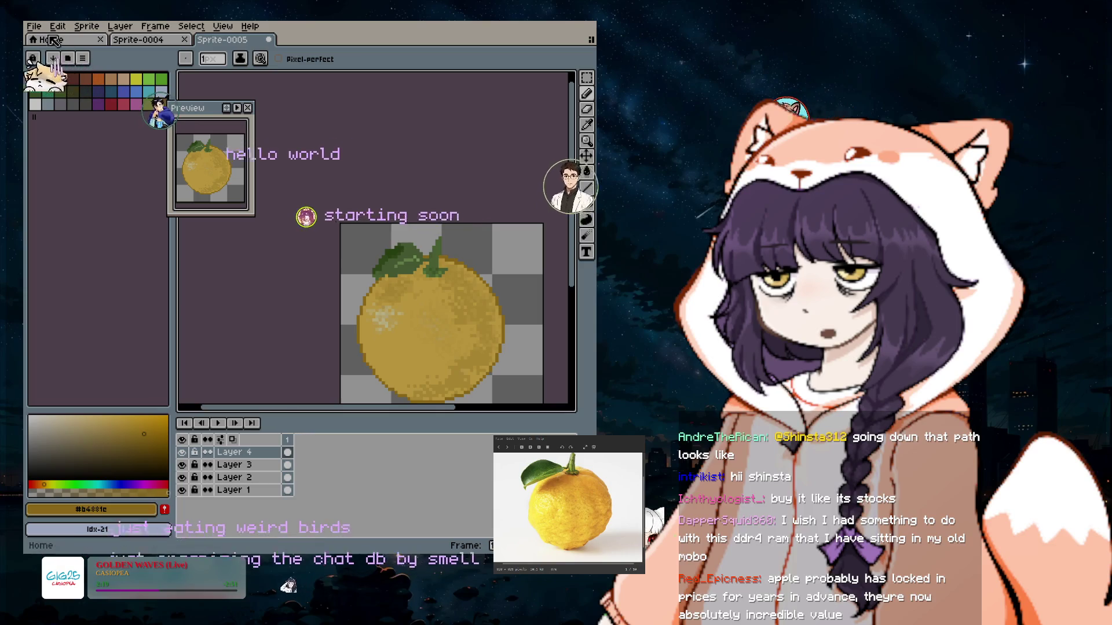
{"action": "left_click", "coordinate": [33, 27]}
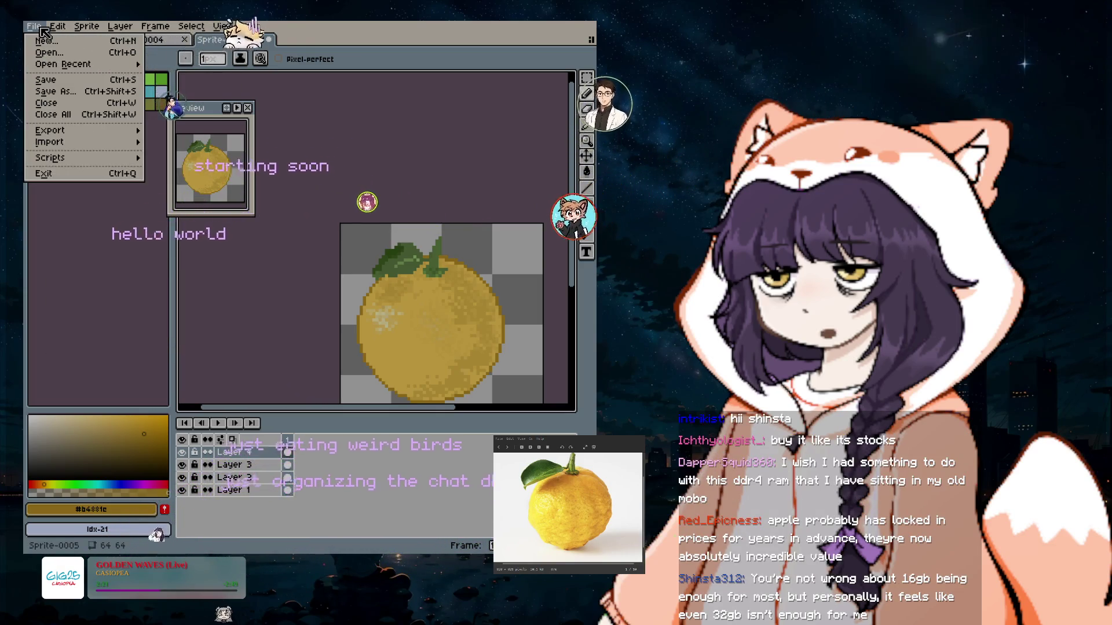
{"action": "left_click", "coordinate": [55, 90]}
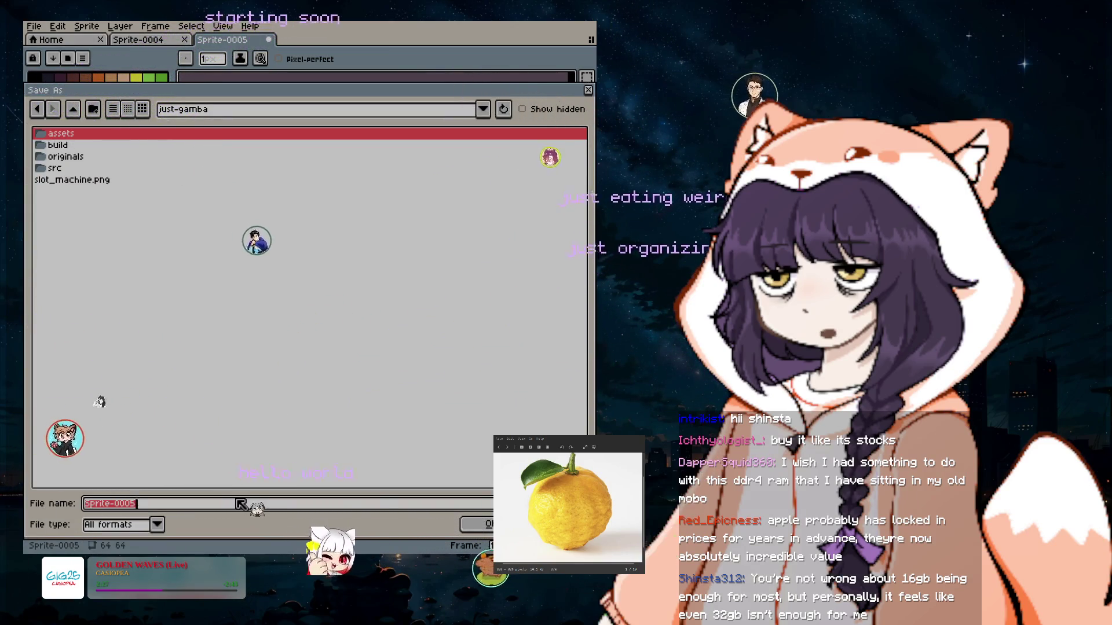
{"action": "left_click", "coordinate": [155, 525]}
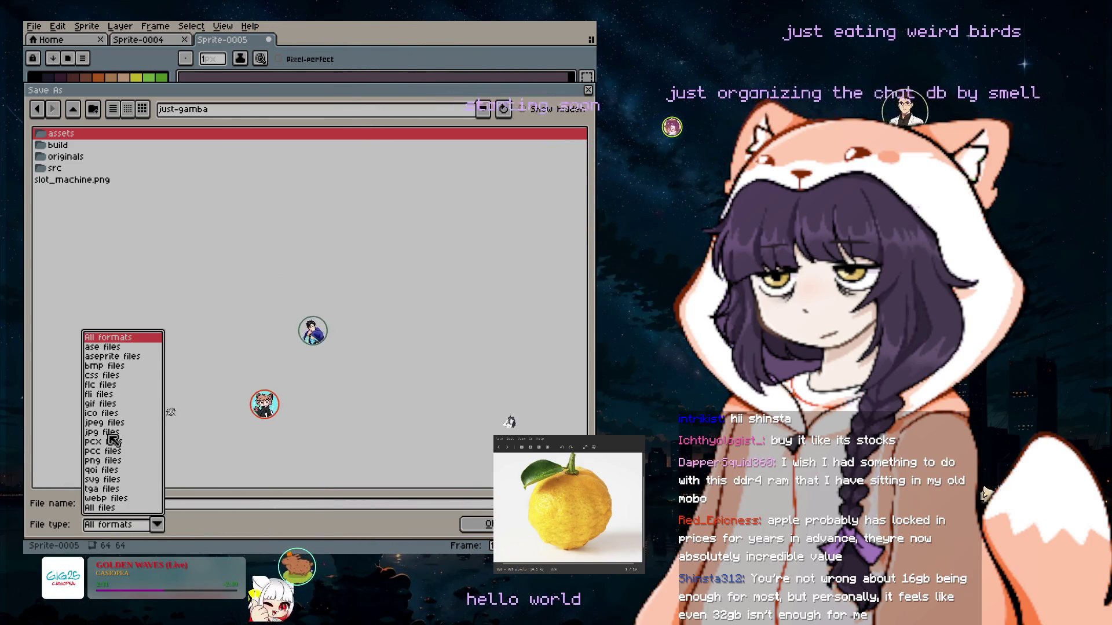
{"action": "left_click", "coordinate": [107, 461]}
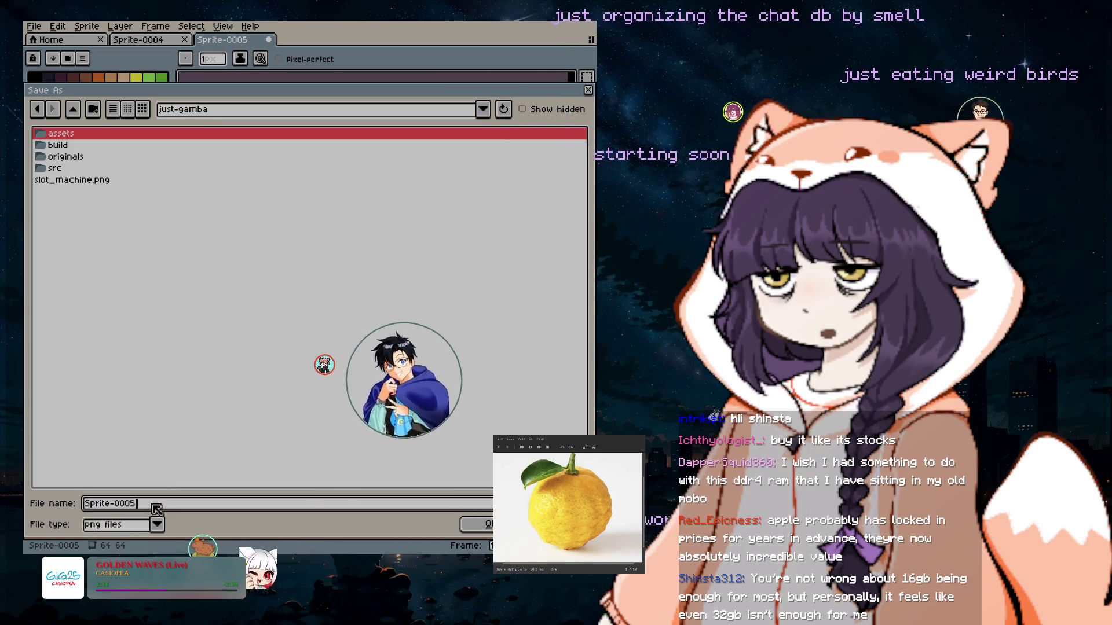
{"action": "key", "text": "BackSpace"}
{"action": "key", "text": "BackSpace"}
{"action": "key", "text": "BackSpace"}
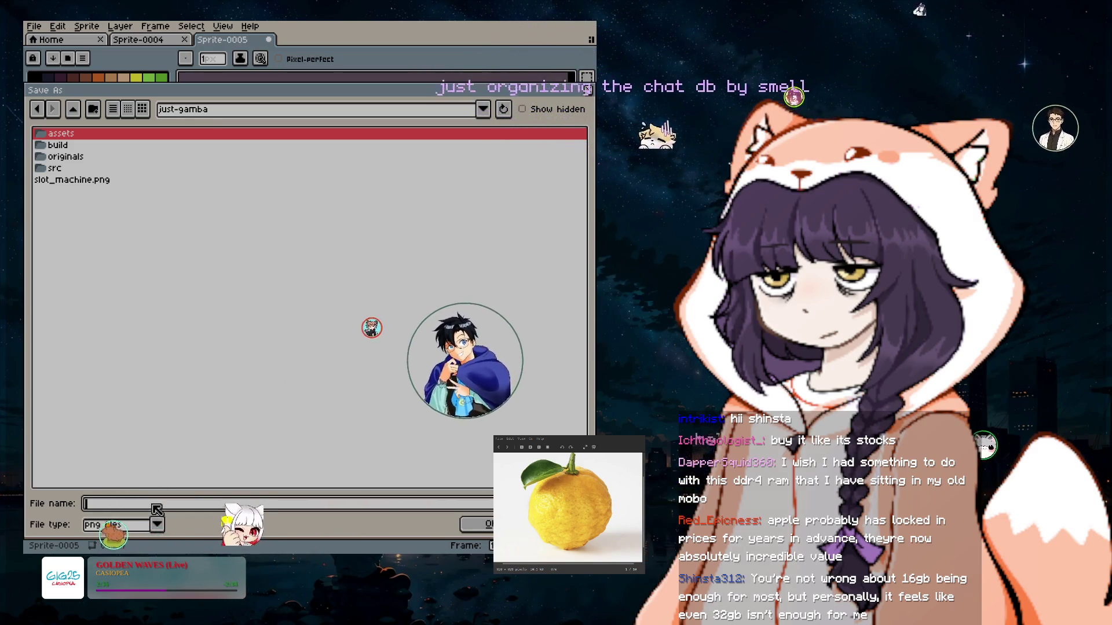
{"action": "type", "text": "yuzu"}
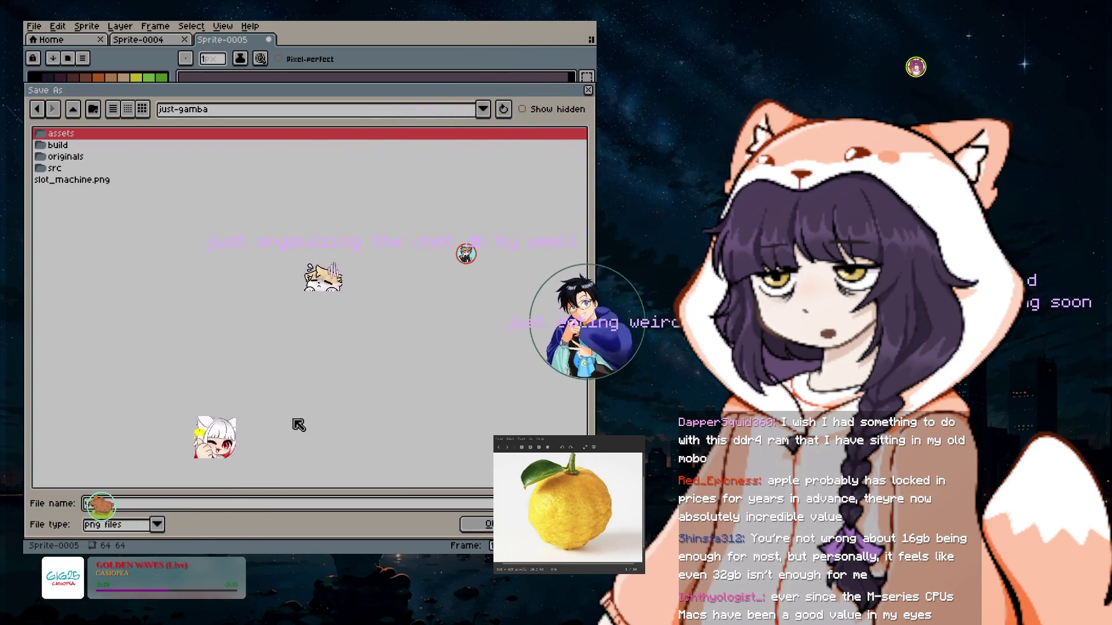
{"action": "key", "text": "Return"}
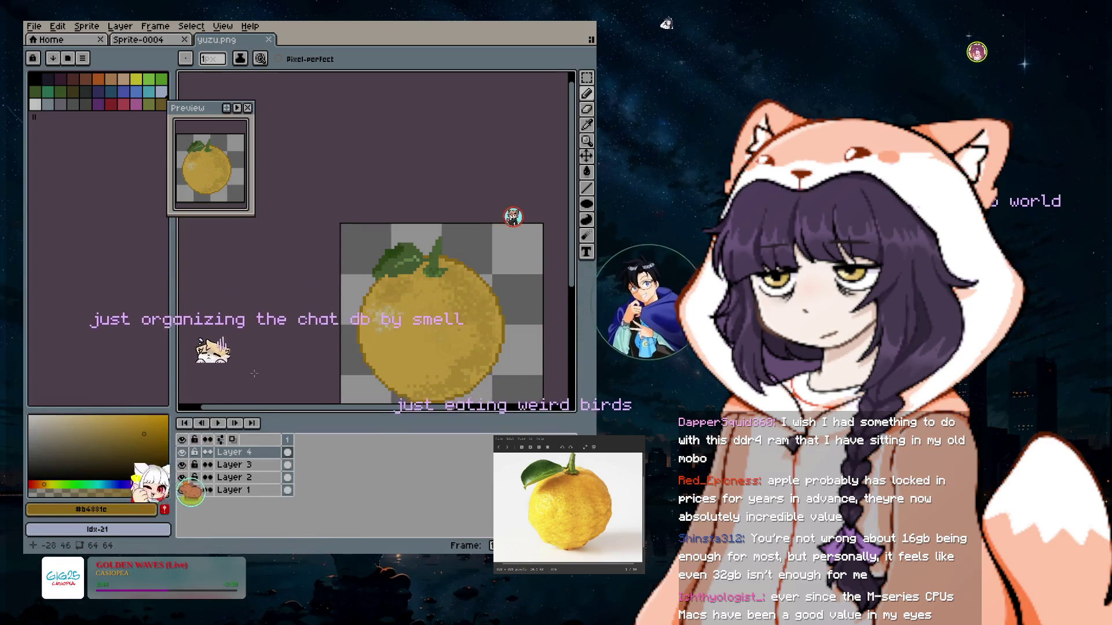
{"action": "left_click", "coordinate": [34, 26]}
Save a copy in the native Aseprite format as yuzu.aseprite in originals.
{"action": "left_click", "coordinate": [61, 91]}
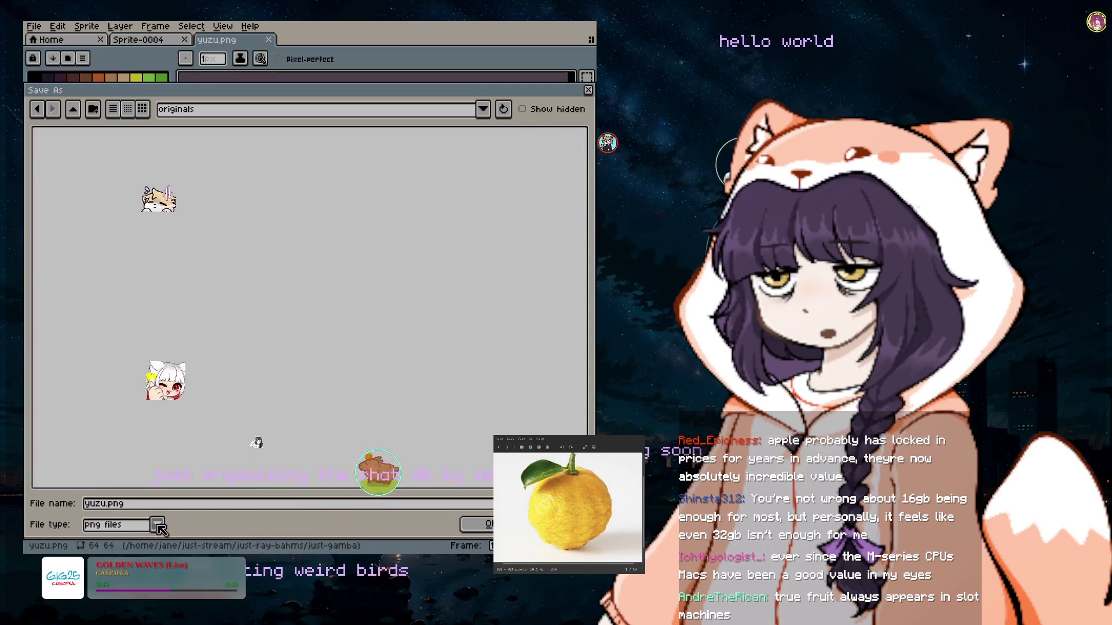
{"action": "left_click", "coordinate": [157, 526]}
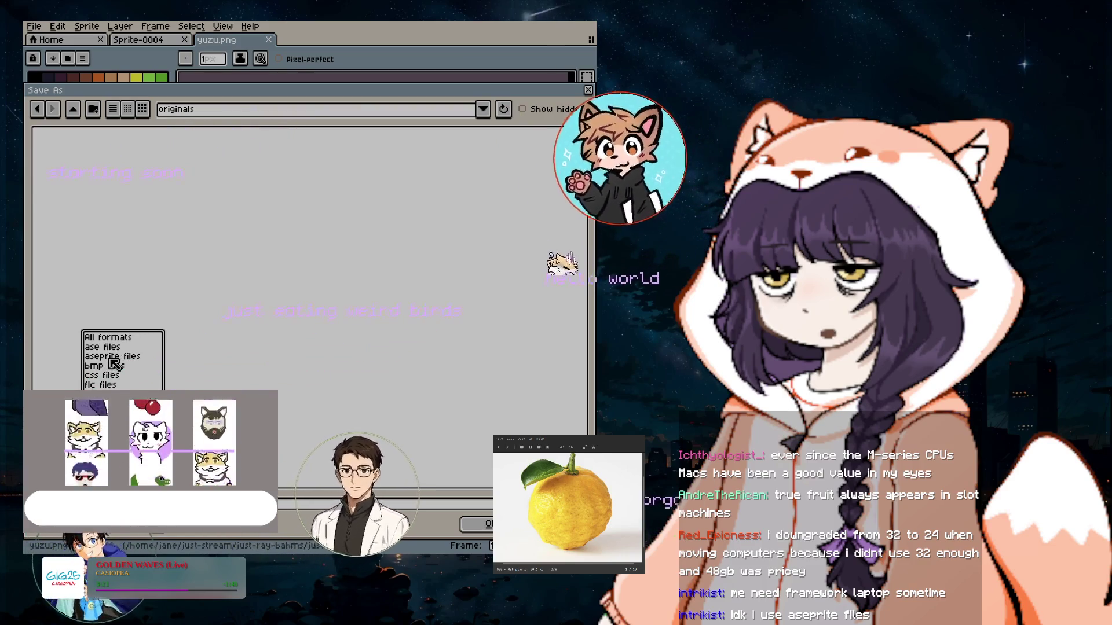
{"action": "left_click", "coordinate": [114, 356]}
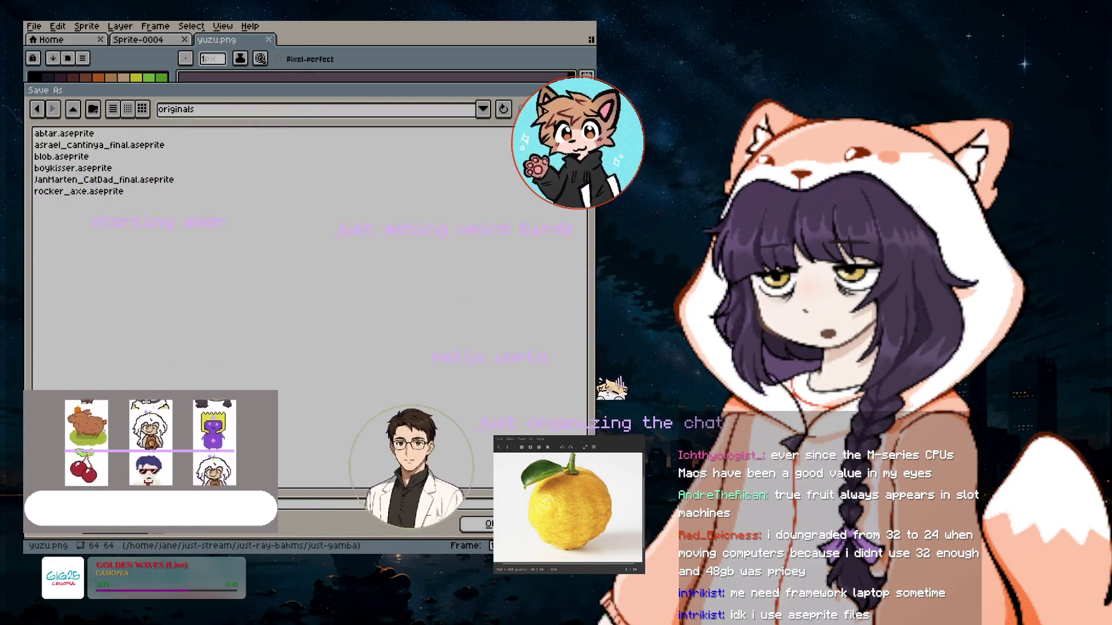
{"action": "key", "text": "Return"}
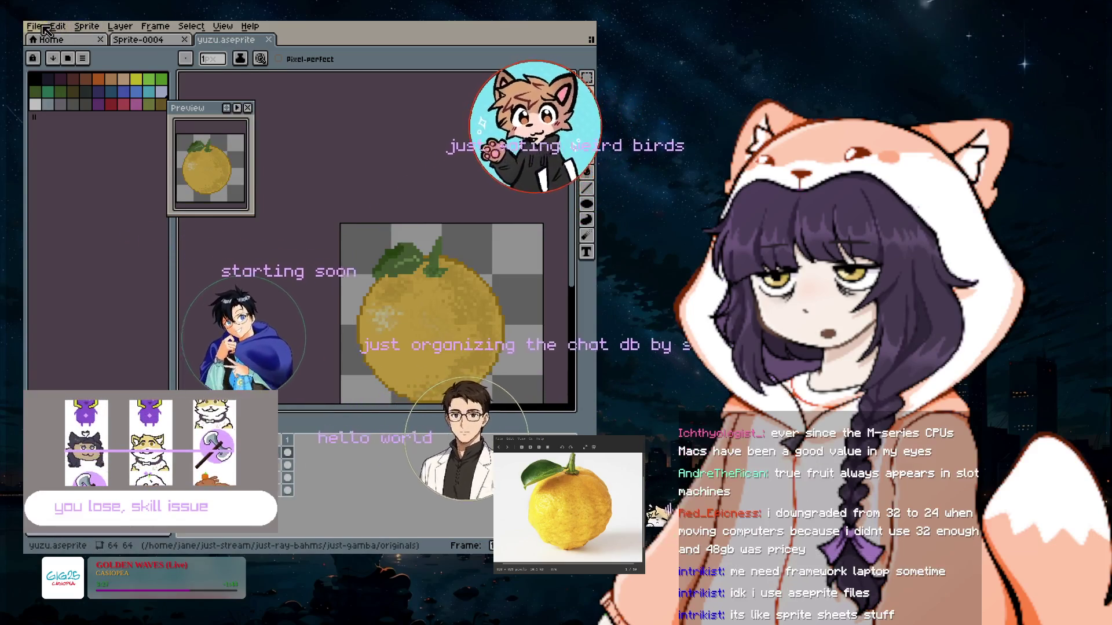
{"action": "left_click", "coordinate": [36, 27]}
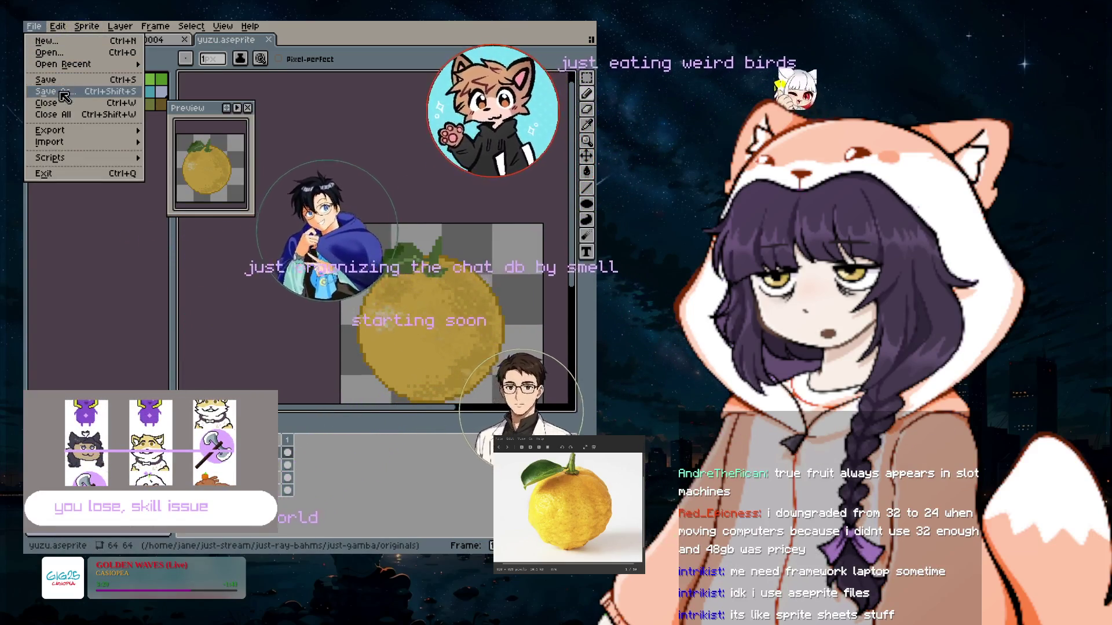
In a new Save As dialog, navigate through assets to the just-art folder.
{"action": "left_click", "coordinate": [63, 92]}
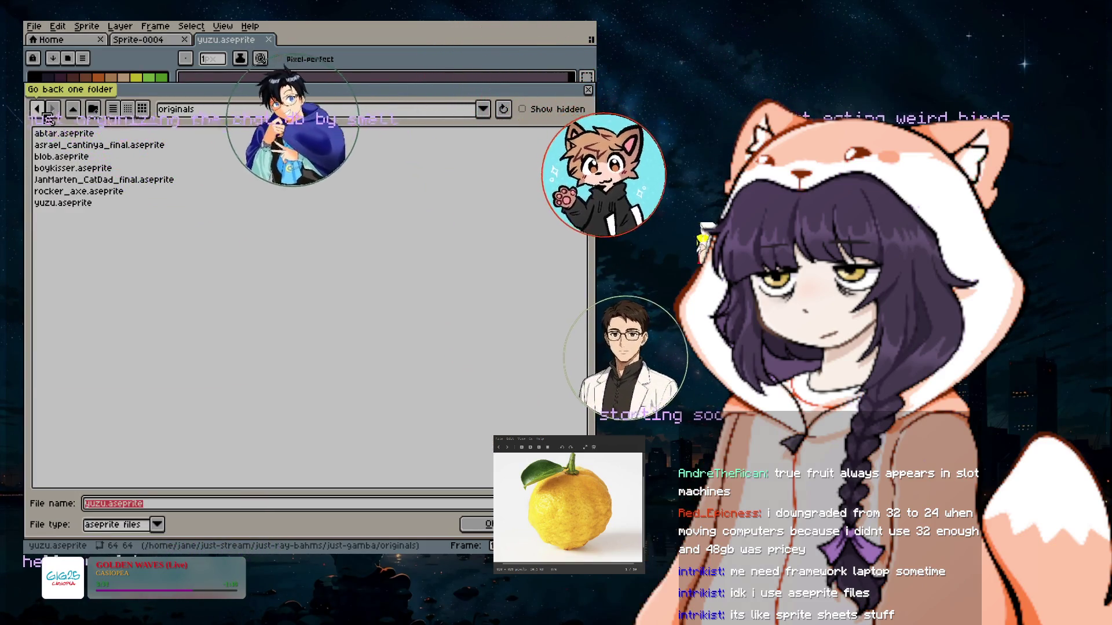
{"action": "left_click", "coordinate": [73, 110]}
{"action": "left_click", "coordinate": [483, 109]}
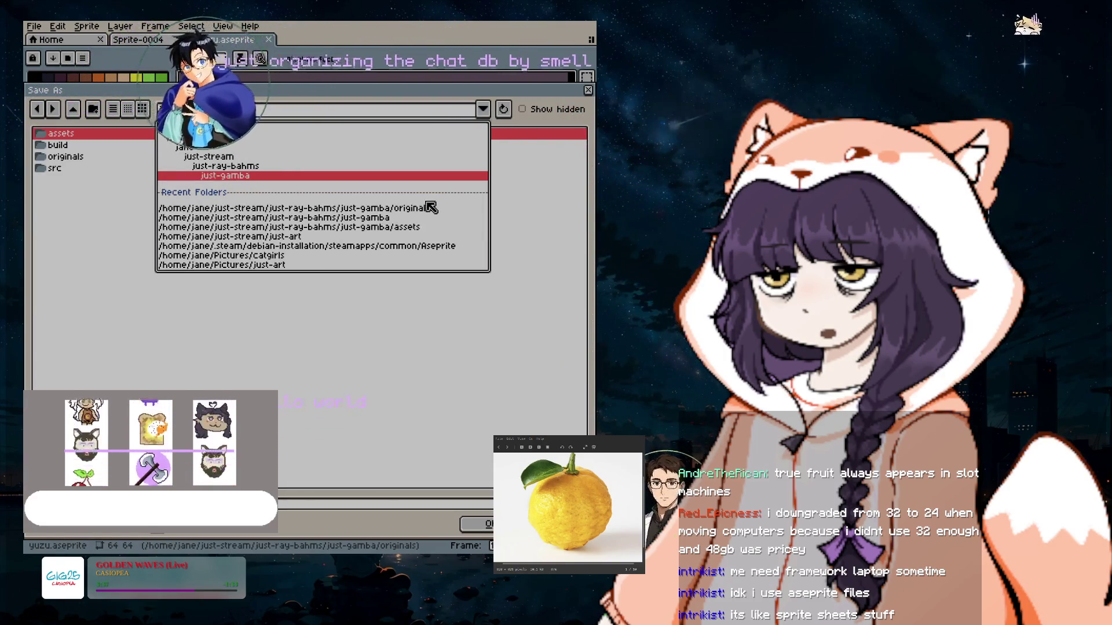
{"action": "left_click", "coordinate": [386, 232]}
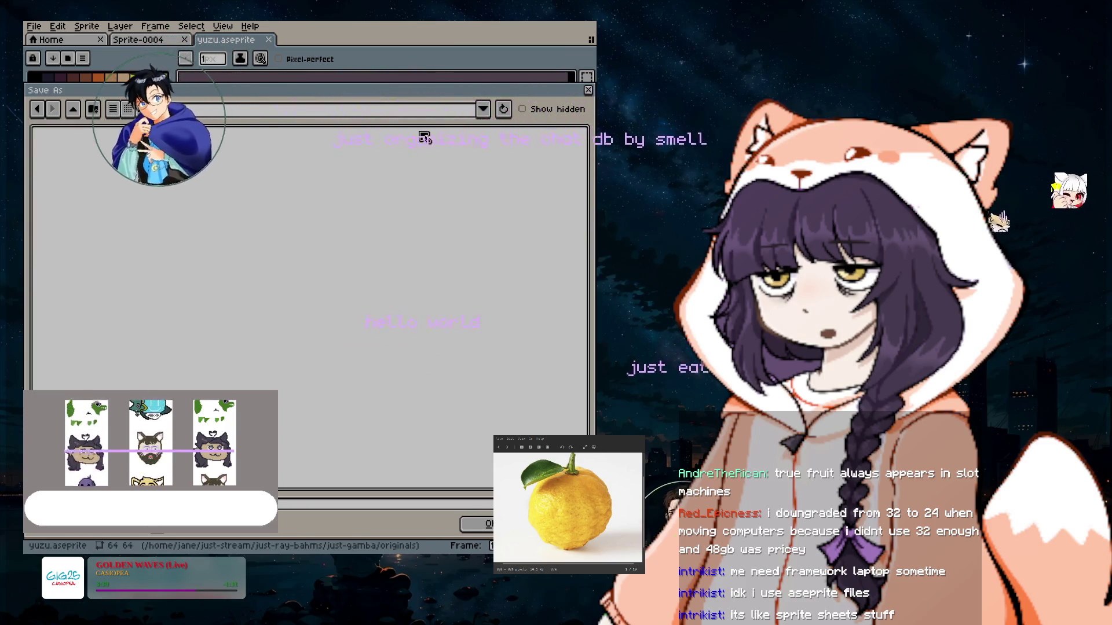
{"action": "left_click", "coordinate": [451, 110]}
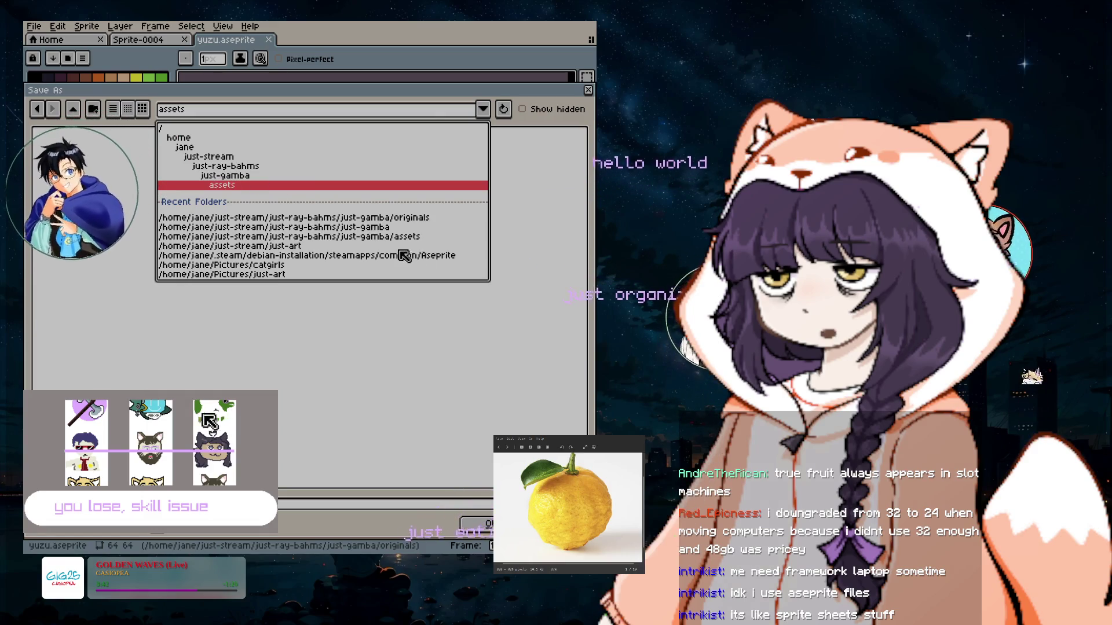
{"action": "left_click", "coordinate": [298, 246]}
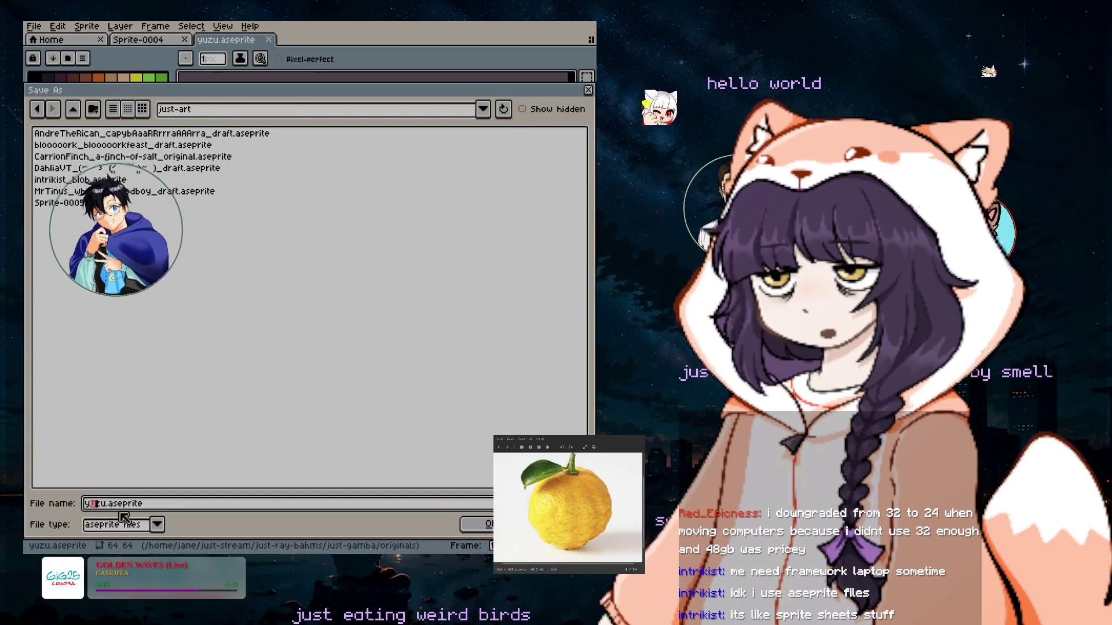
Rename the file to the a-study-in-yuzu final title and save it as PNG.
{"action": "key", "text": "Delete"}
{"action": "key", "text": "Delete"}
{"action": "key", "text": "Delete"}
{"action": "key", "text": "BackSpace"}
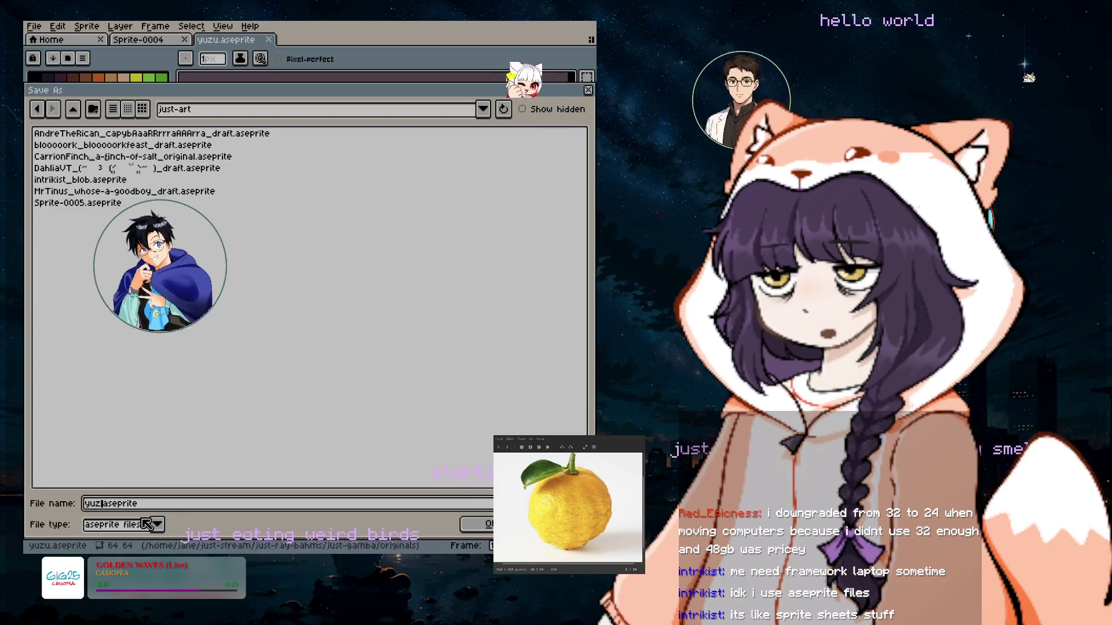
{"action": "type", "text": "And"}
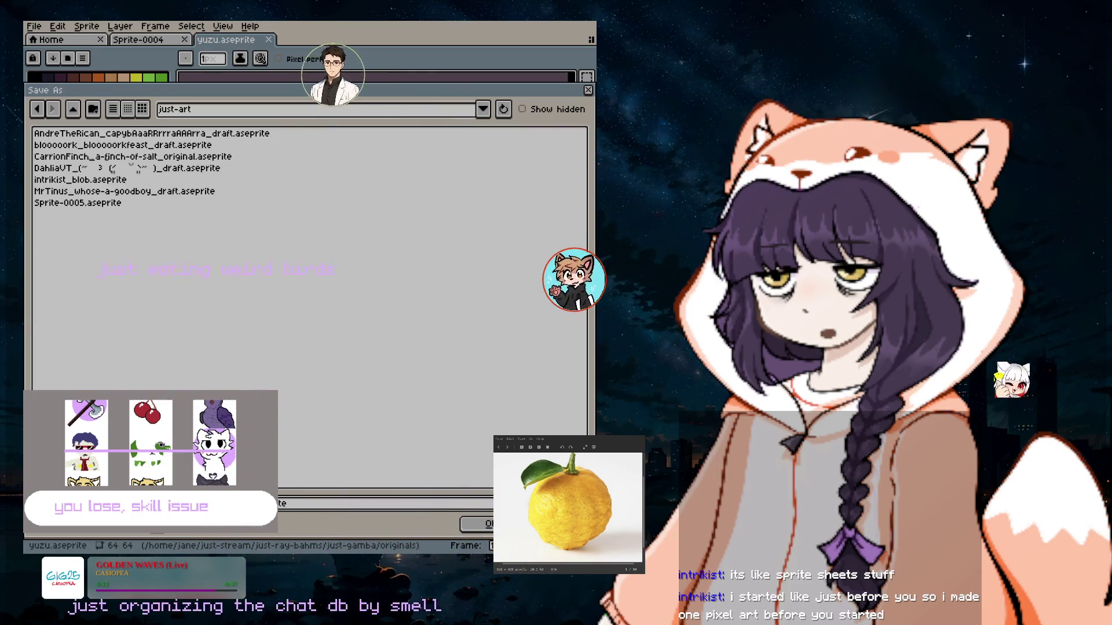
{"action": "left_click", "coordinate": [156, 525]}
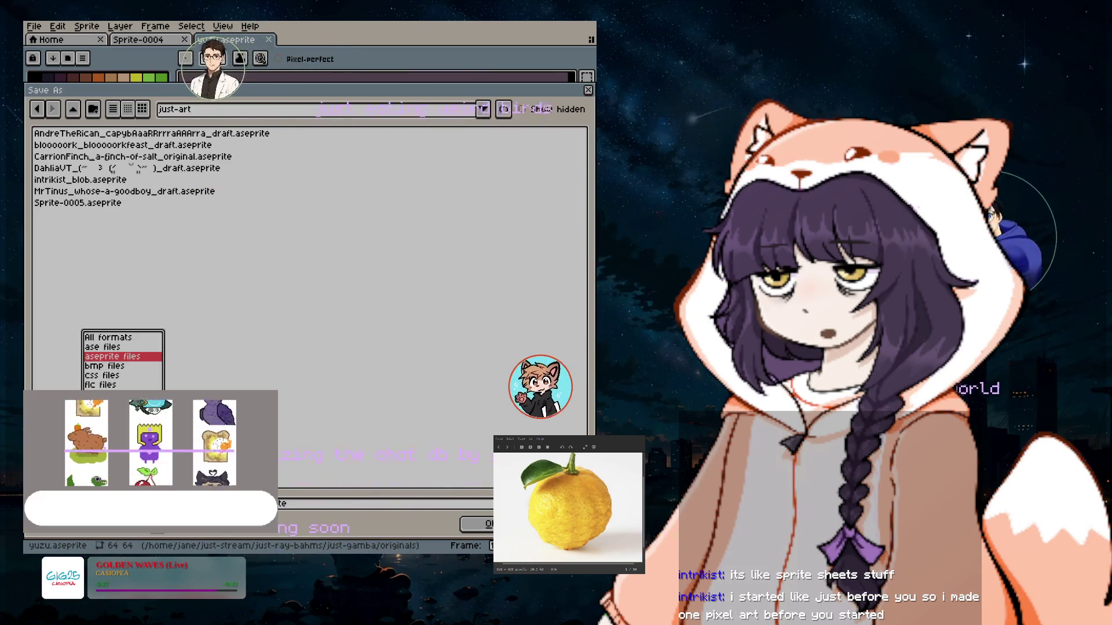
{"action": "left_click", "coordinate": [104, 461]}
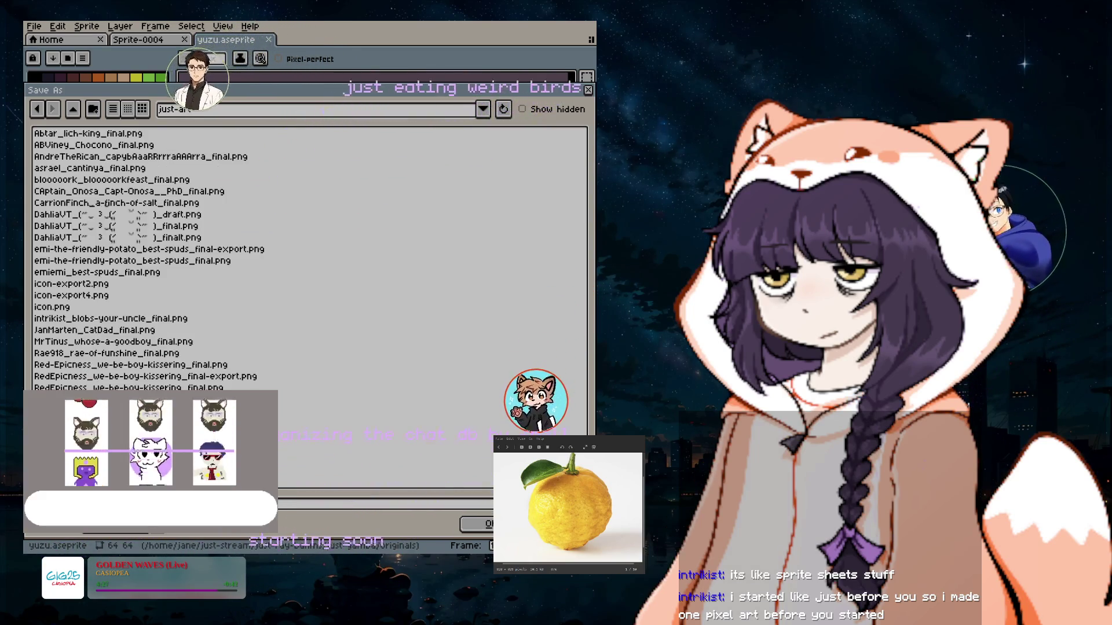
{"action": "left_click", "coordinate": [484, 525]}
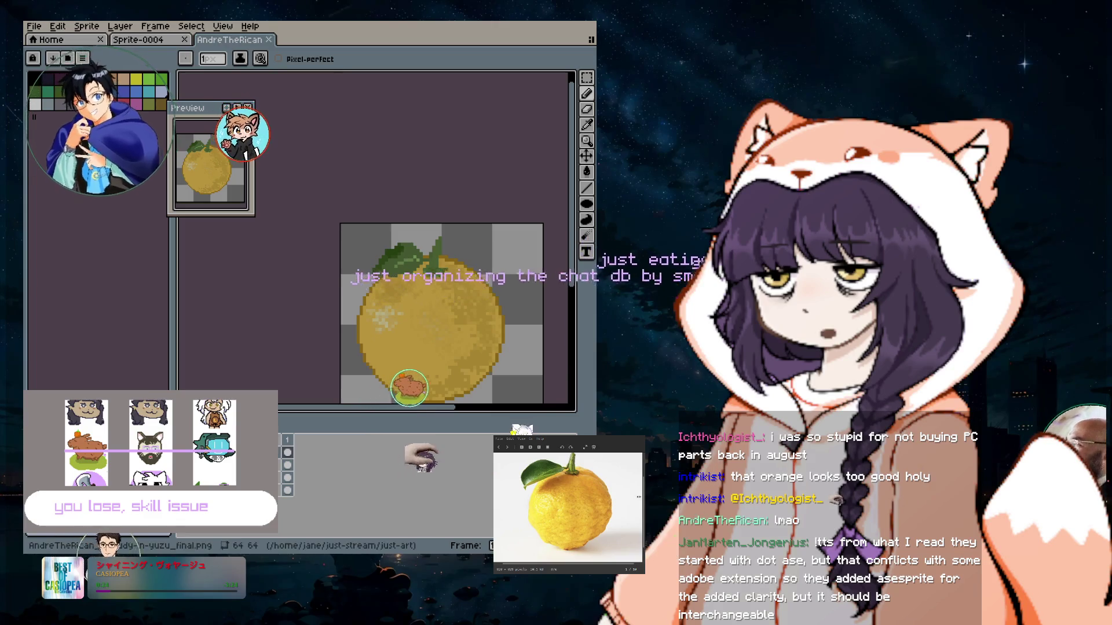
Create a new sprite with width and height of 28.
{"action": "left_click", "coordinate": [38, 39]}
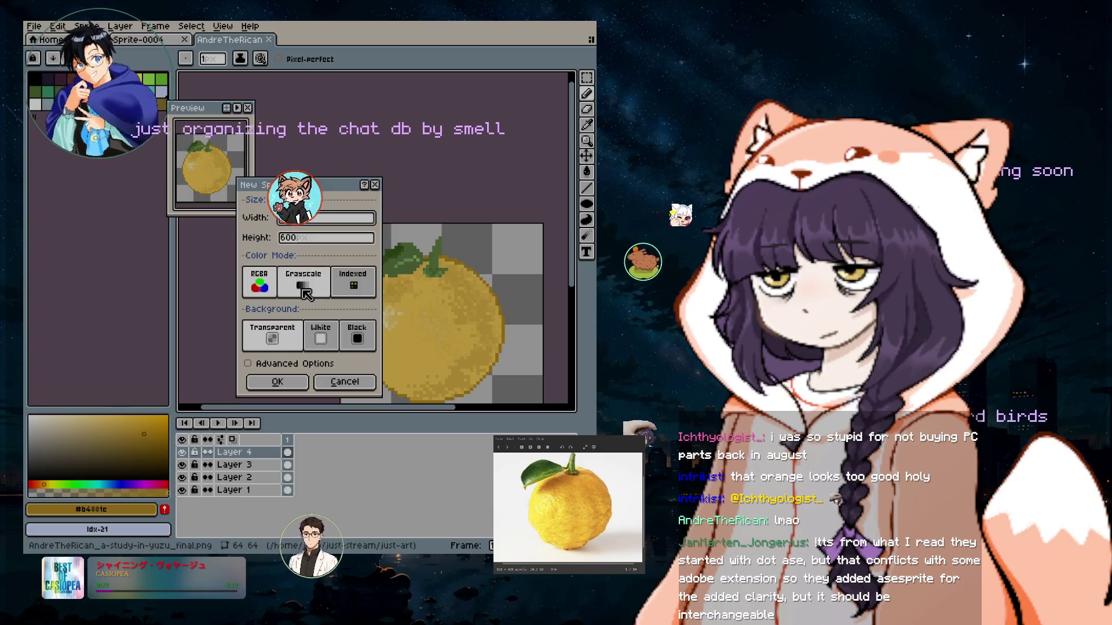
{"action": "type", "text": "28"}
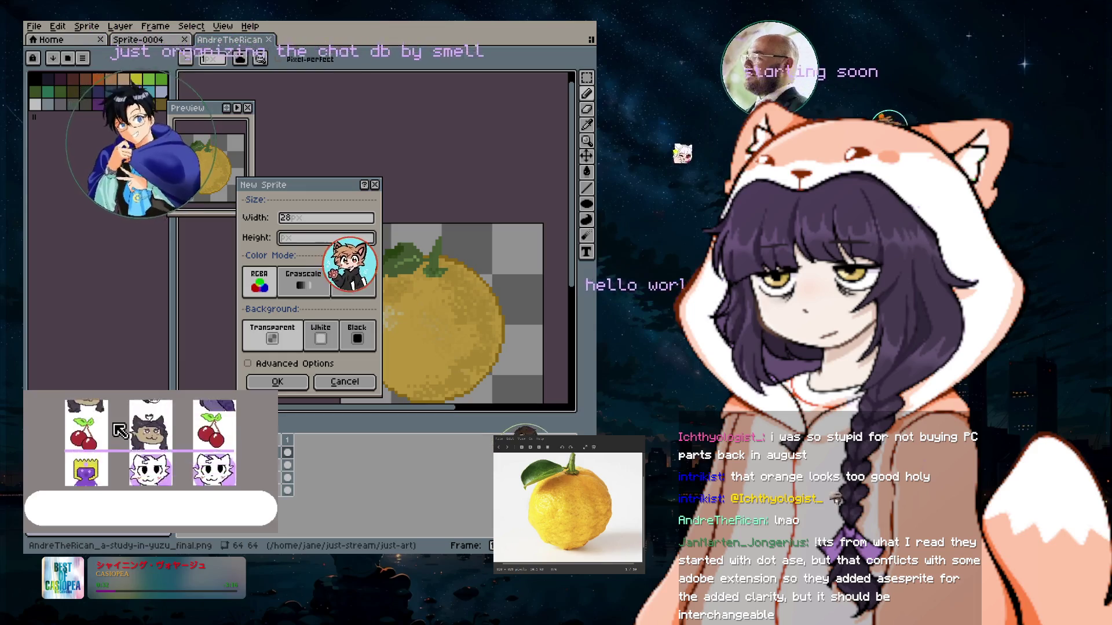
{"action": "left_click", "coordinate": [291, 385]}
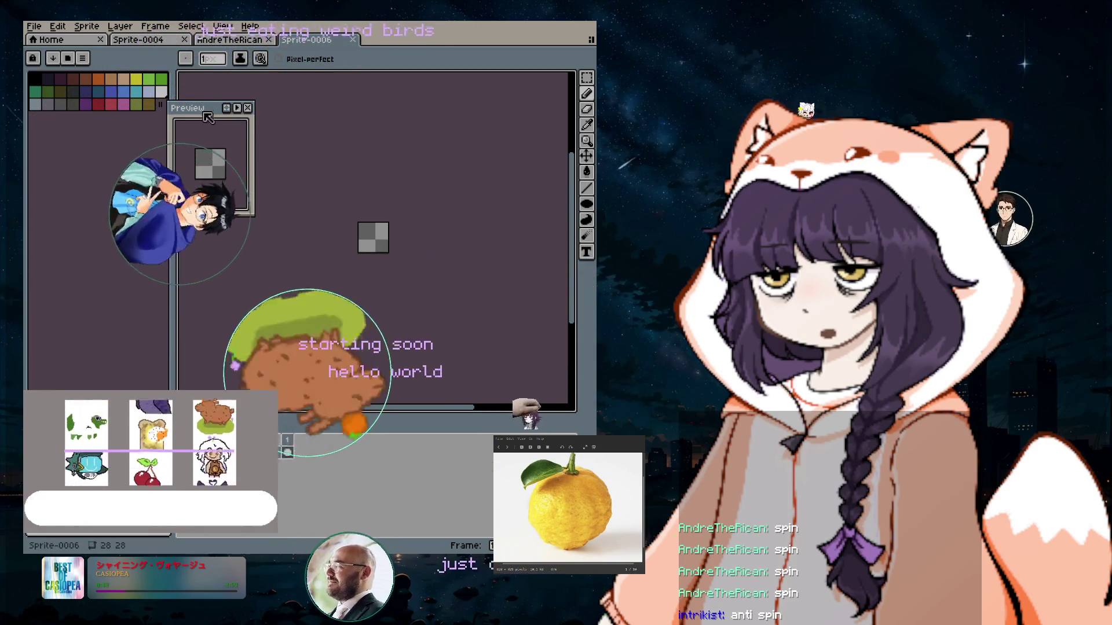
Move the preview window off the canvas, zoom in, and select the Pencil with black.
{"action": "mouse_move", "coordinate": [207, 107]}
{"action": "left_mouse_down"}
{"action": "mouse_move", "coordinate": [205, 141]}
{"action": "mouse_move", "coordinate": [245, 234]}
{"action": "left_mouse_up"}
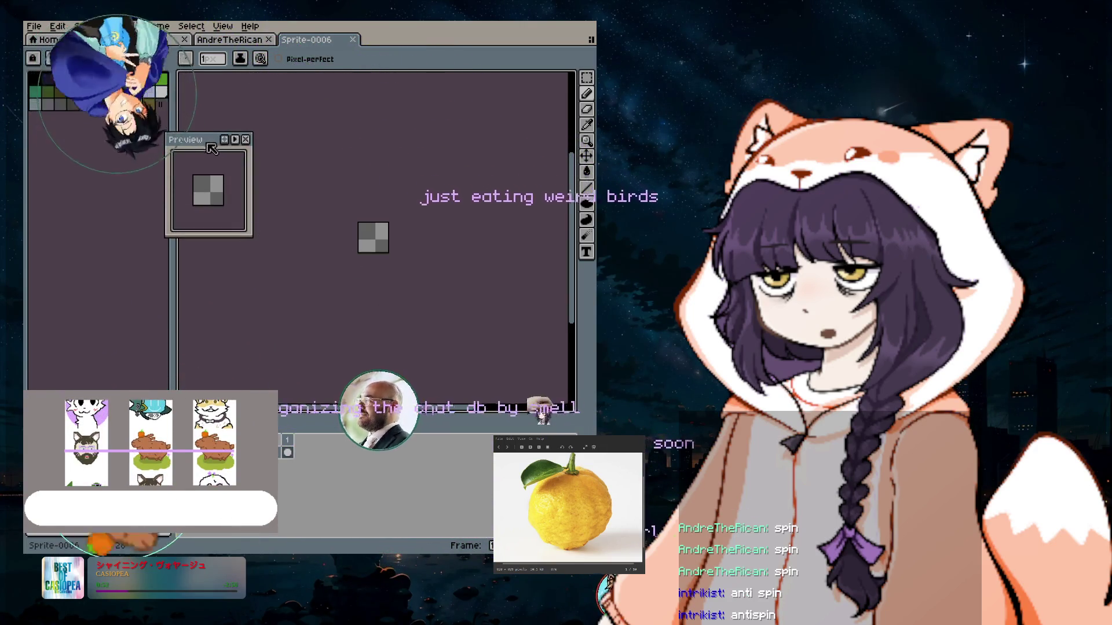
{"action": "left_click_drag", "start_coordinate": [209, 142], "coordinate": [535, 429]}
{"action": "scroll", "coordinate": [381, 220], "scroll_direction": "up", "scroll_amount": 4}
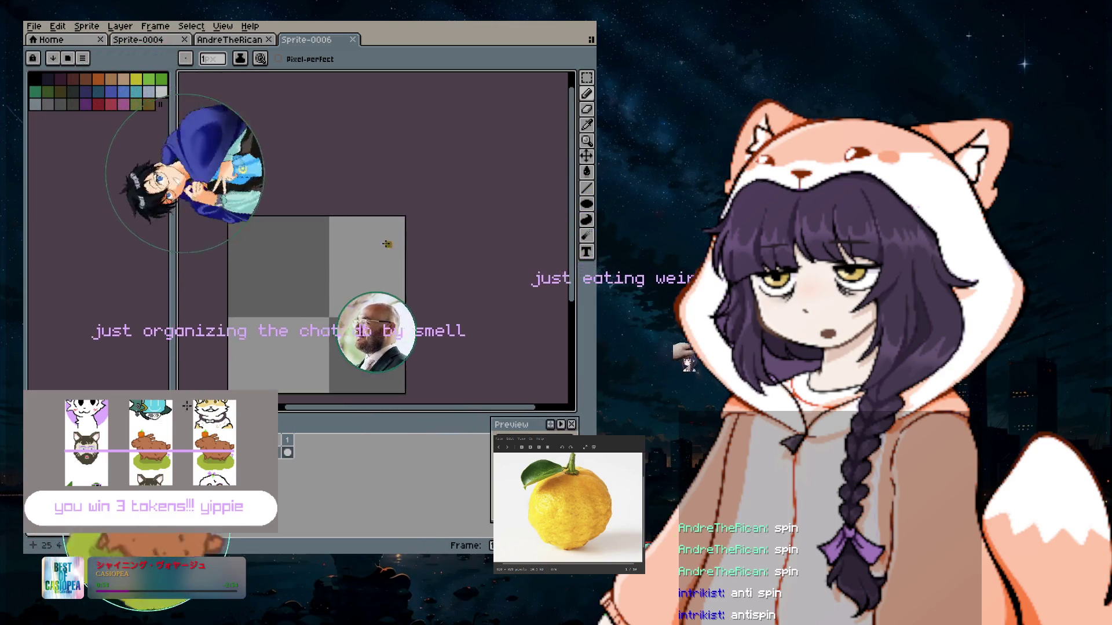
{"action": "scroll", "coordinate": [394, 341], "scroll_direction": "up", "scroll_amount": 2}
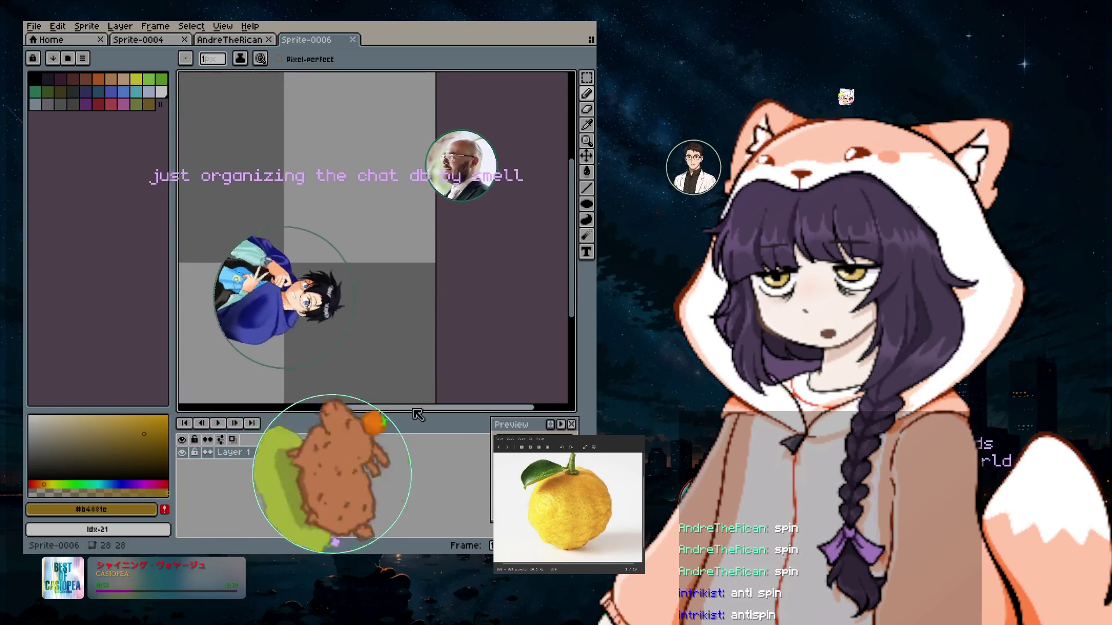
{"action": "left_click_drag", "start_coordinate": [415, 409], "coordinate": [364, 408]}
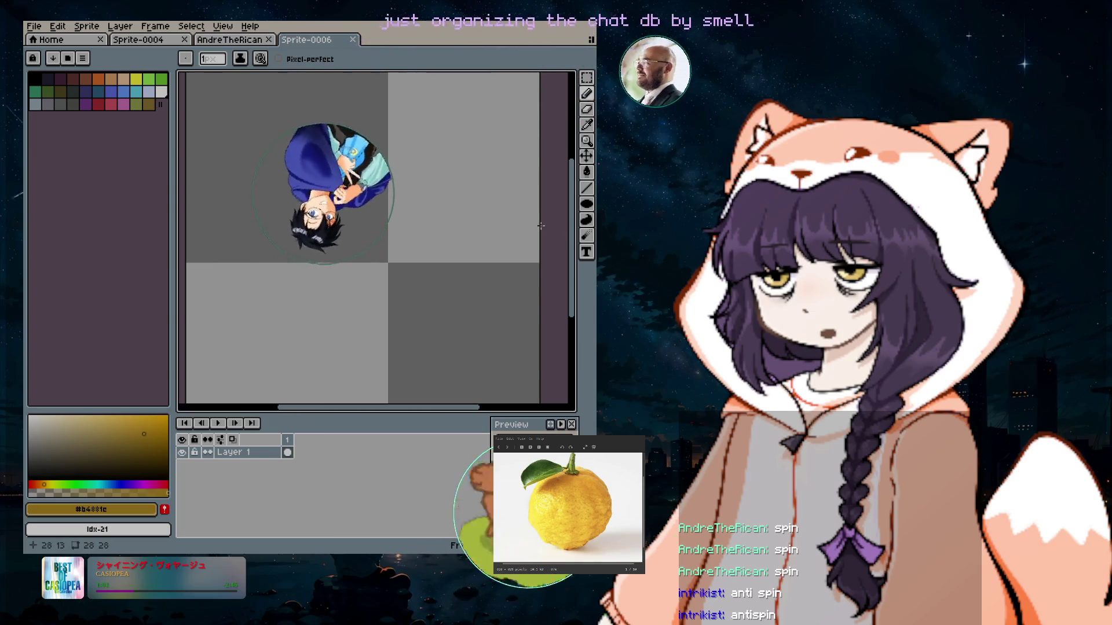
{"action": "scroll", "coordinate": [541, 226], "scroll_direction": "down", "scroll_amount": 1}
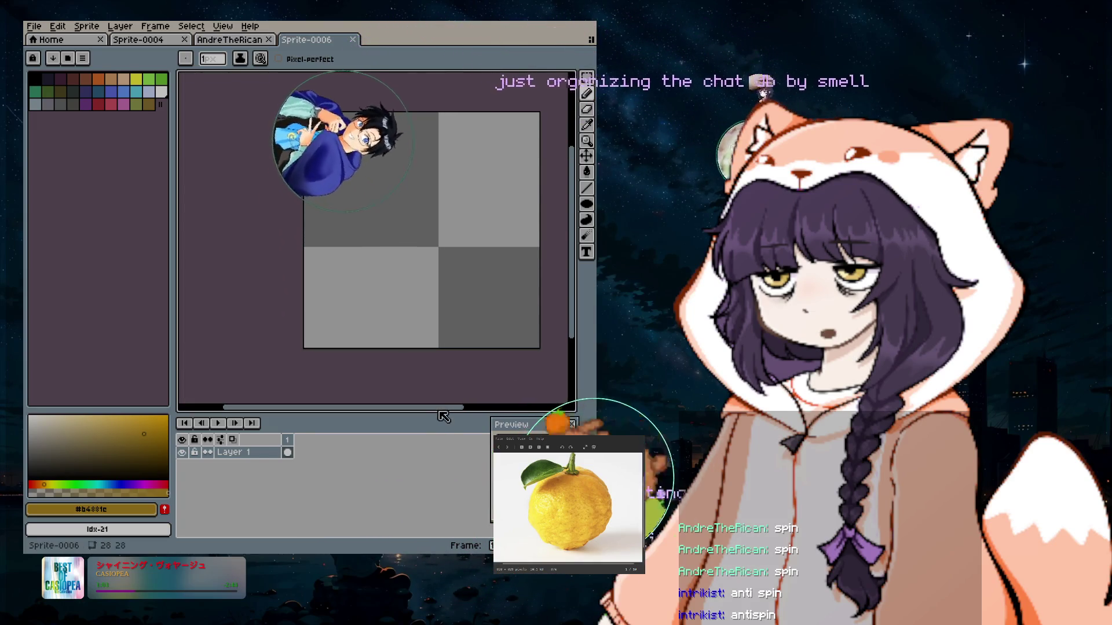
{"action": "left_click_drag", "start_coordinate": [466, 411], "coordinate": [485, 404]}
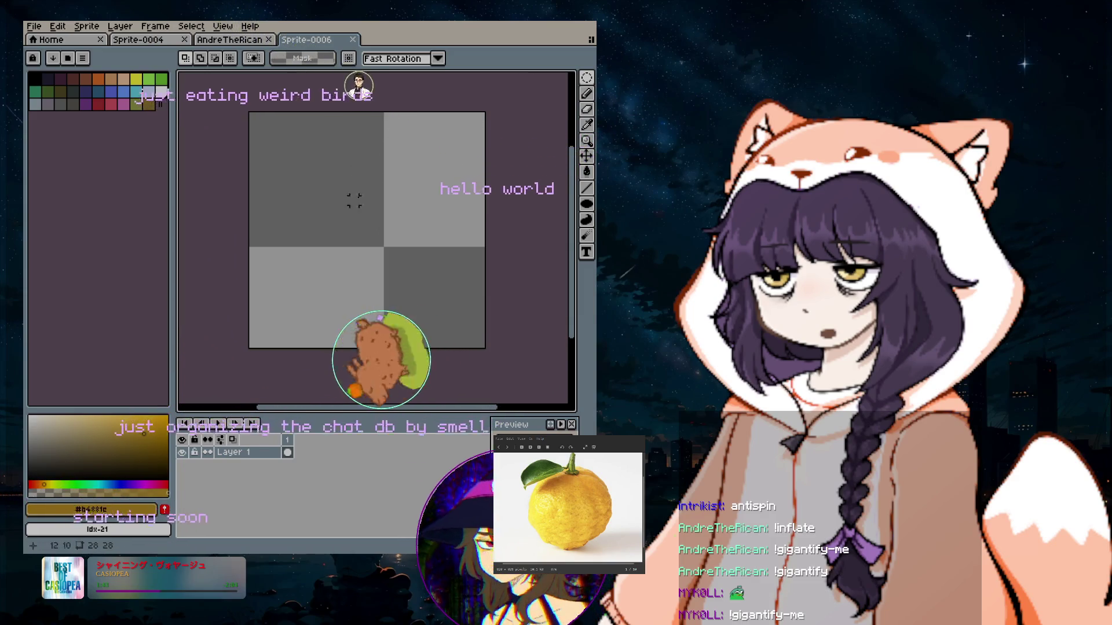
{"action": "left_click", "coordinate": [587, 95]}
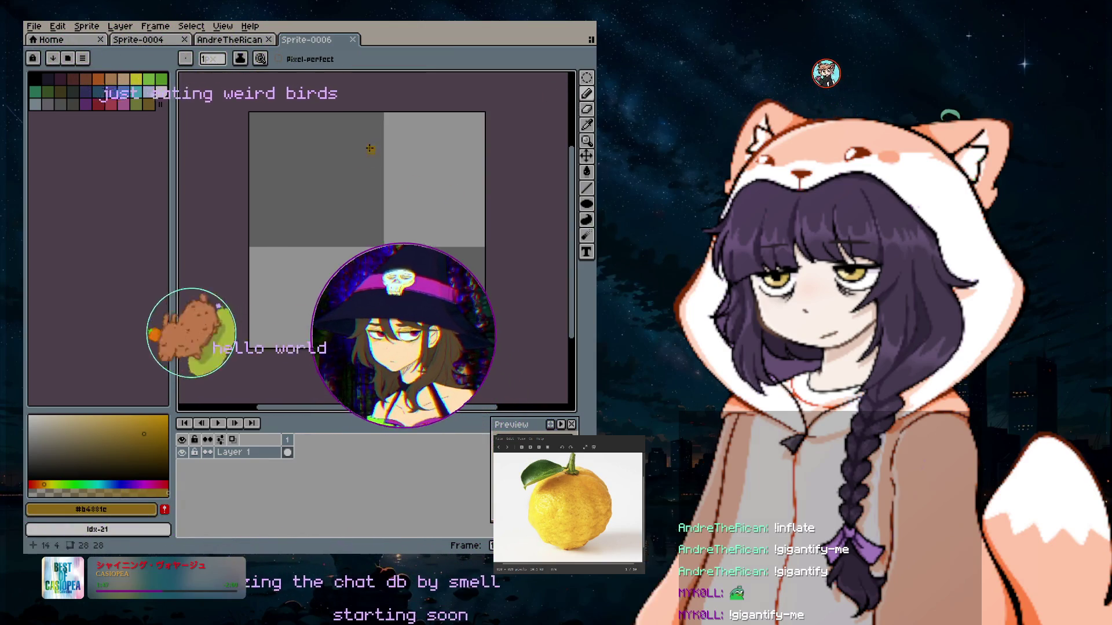
{"action": "left_click", "coordinate": [36, 83]}
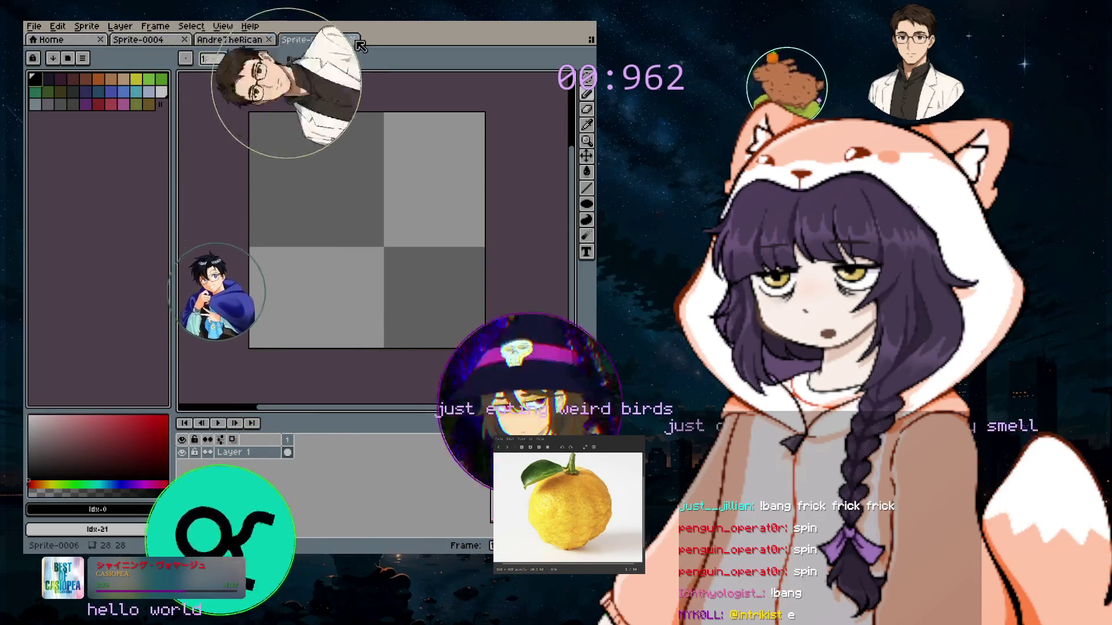
Create a new 18×18 sprite from the yuzu tab and zoom into its canvas.
{"action": "left_click", "coordinate": [232, 39]}
{"action": "left_click", "coordinate": [33, 26]}
{"action": "left_click", "coordinate": [43, 37]}
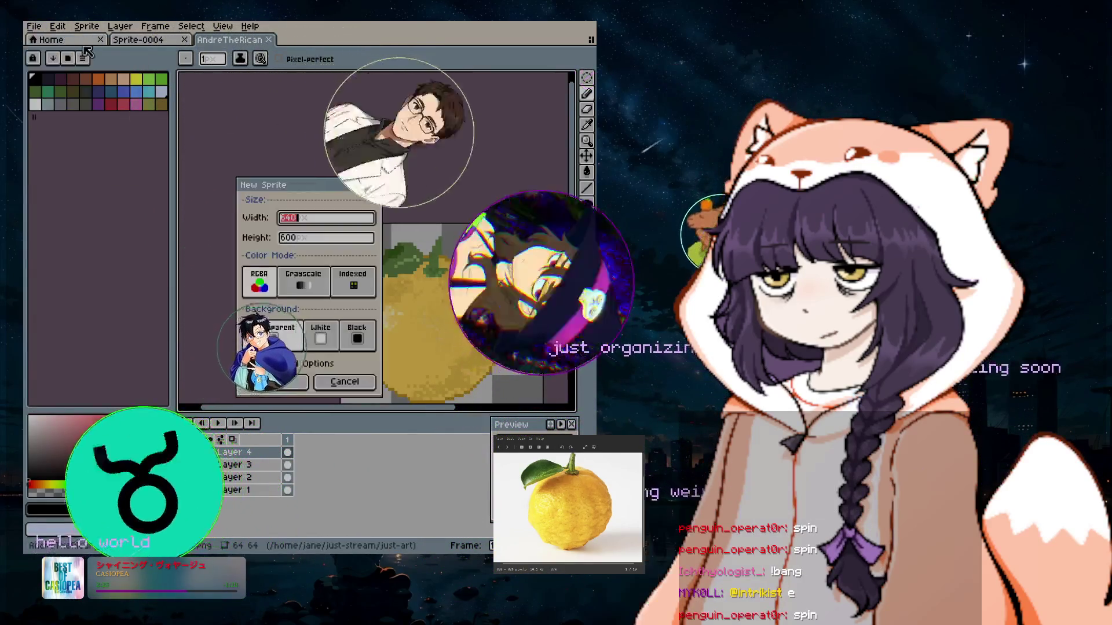
{"action": "type", "text": "18"}
{"action": "key", "text": "Tab"}
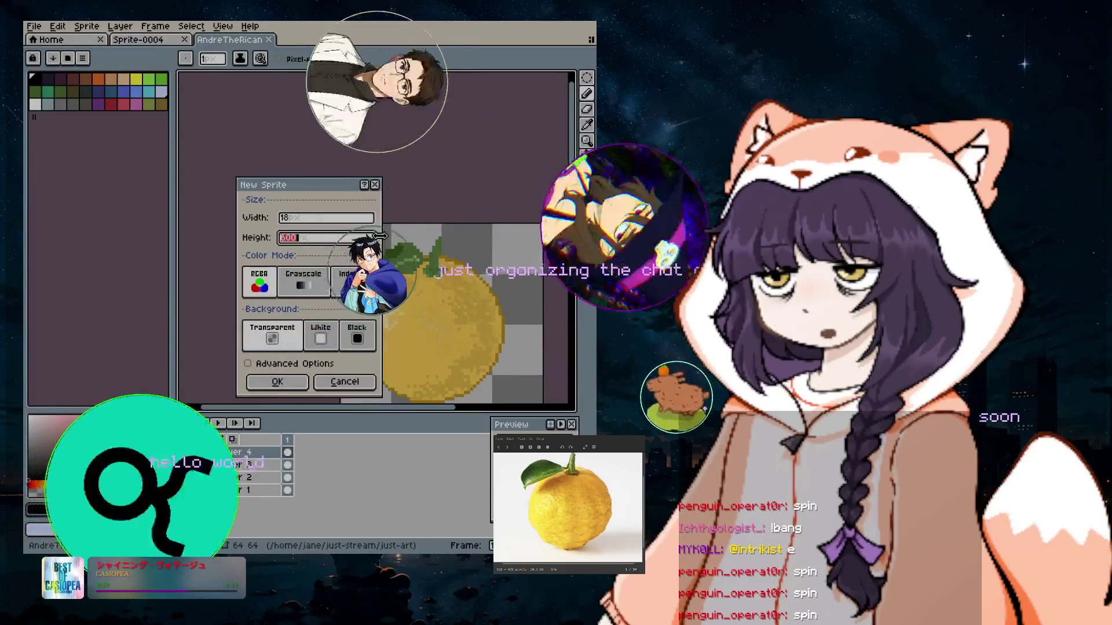
{"action": "left_click", "coordinate": [299, 387]}
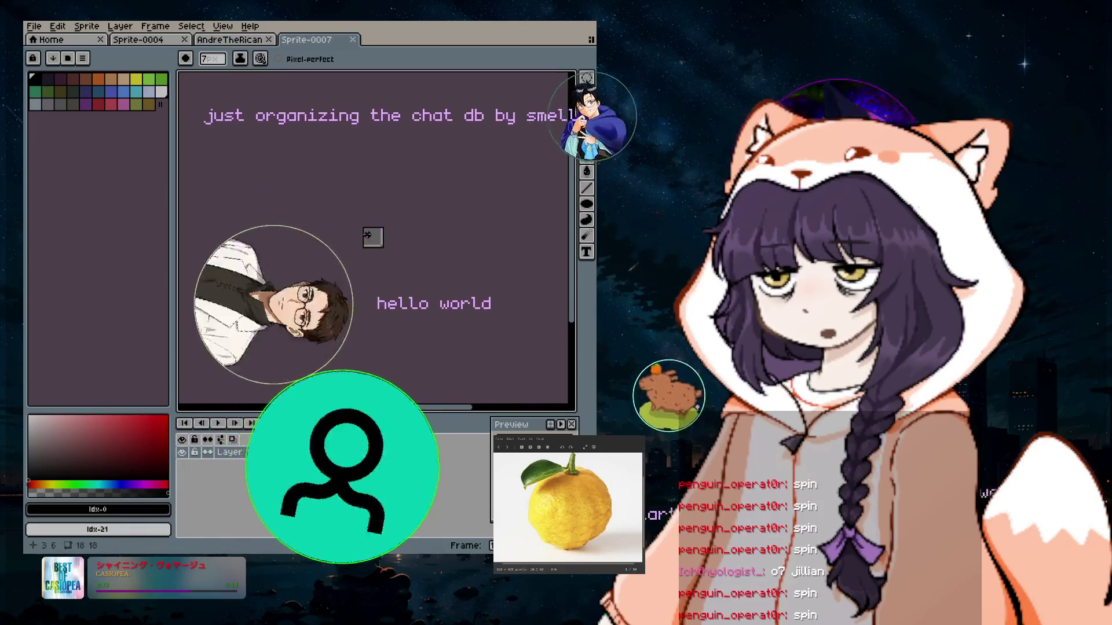
{"action": "scroll", "coordinate": [373, 238], "scroll_direction": "up", "scroll_amount": 5}
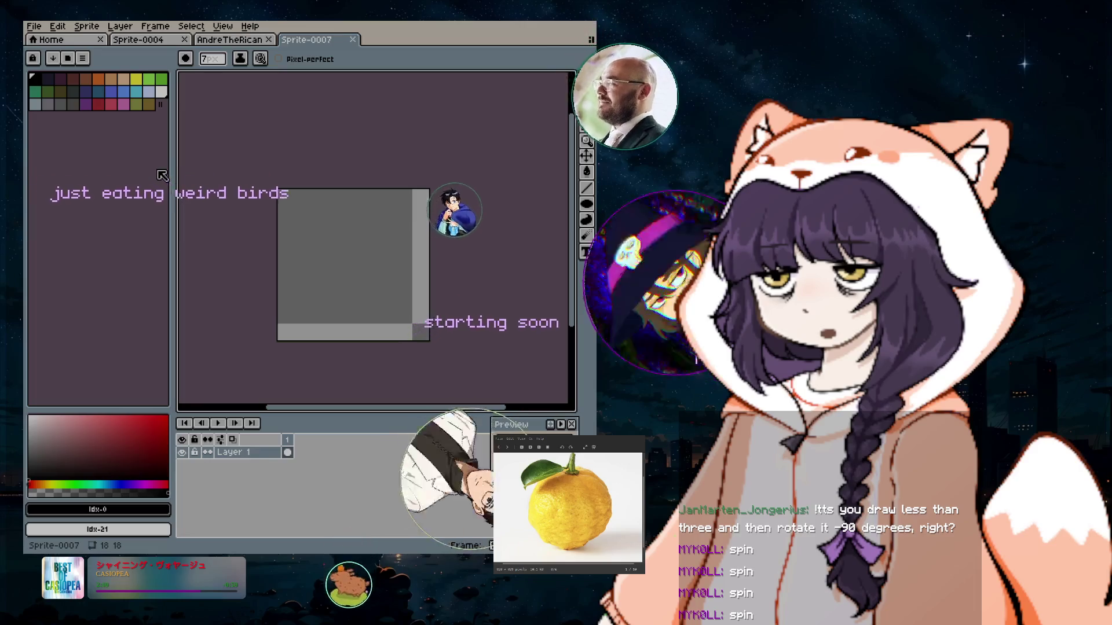
{"action": "left_click", "coordinate": [38, 29]}
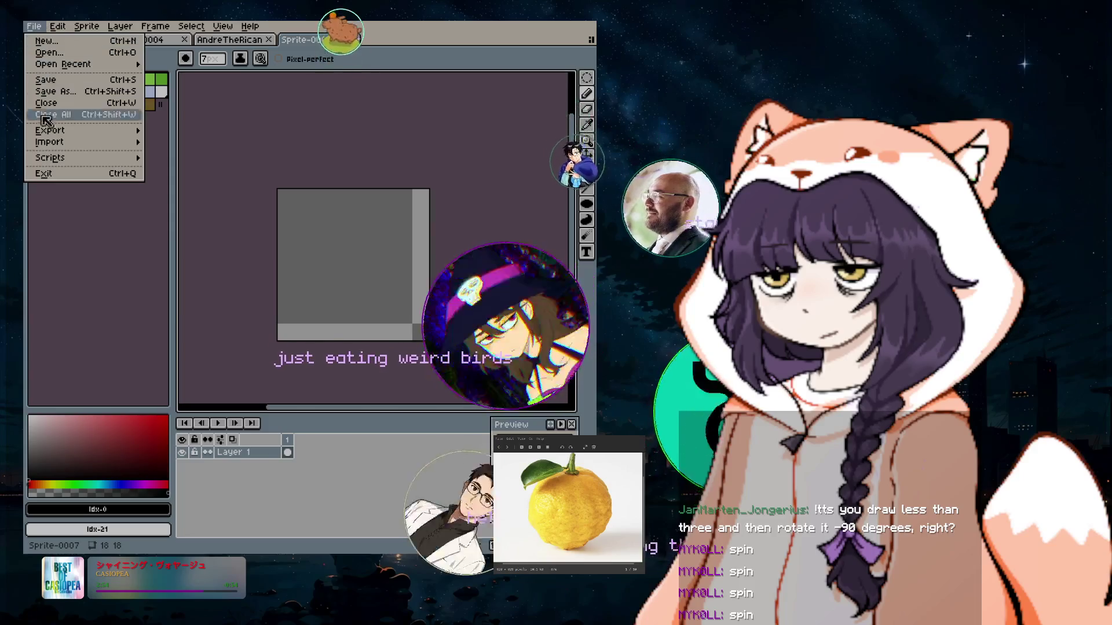
Look through the Edit menu, then choose the Pencil tool.
{"action": "left_click", "coordinate": [233, 113]}
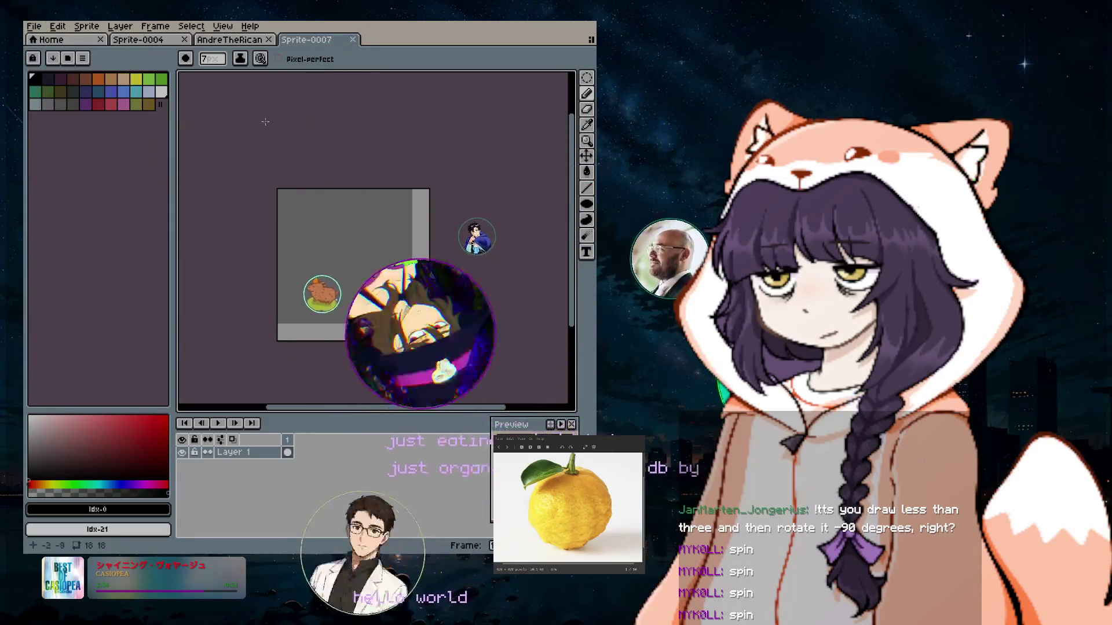
{"action": "left_click", "coordinate": [58, 26]}
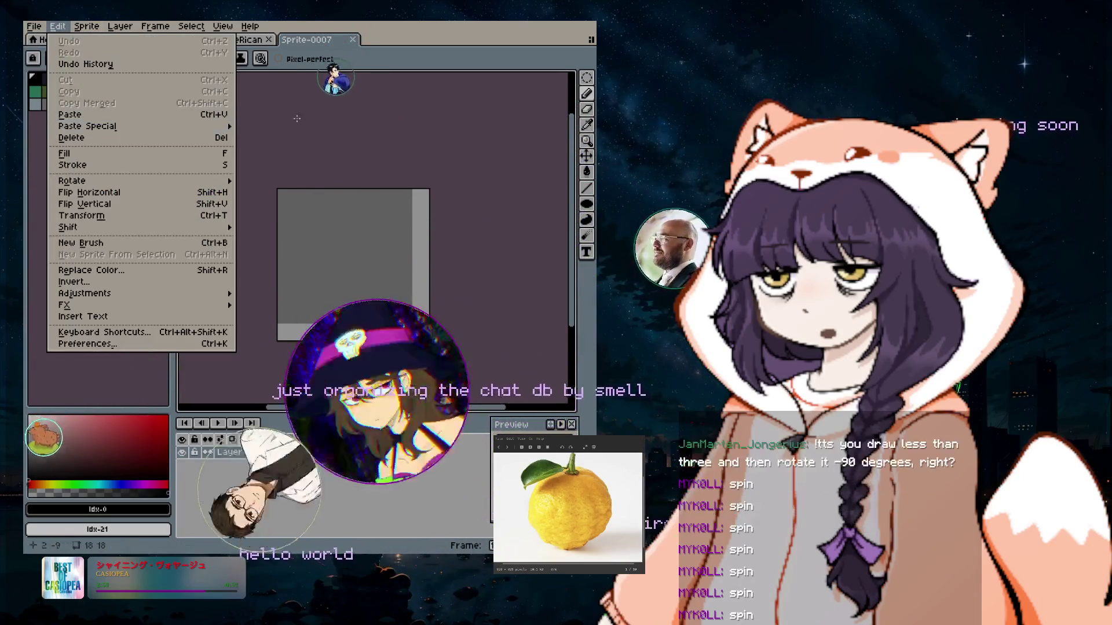
{"action": "key", "text": "Escape"}
{"action": "left_click", "coordinate": [587, 94]}
{"action": "left_click", "coordinate": [357, 251]}
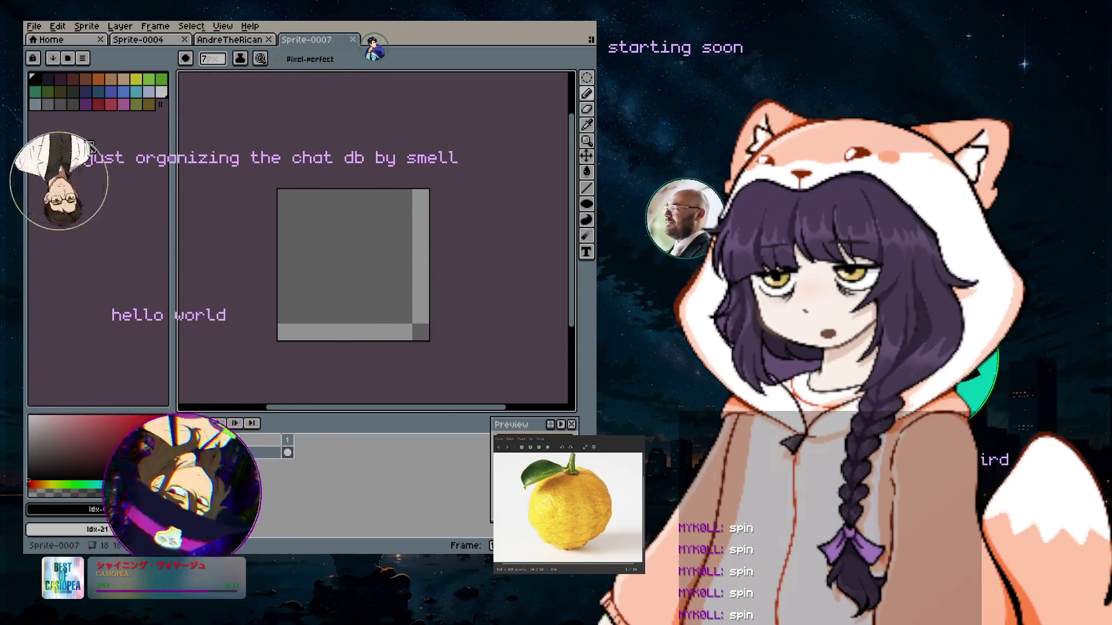
Enter hex deadff as the foreground drawing colour.
{"action": "left_click", "coordinate": [67, 546]}
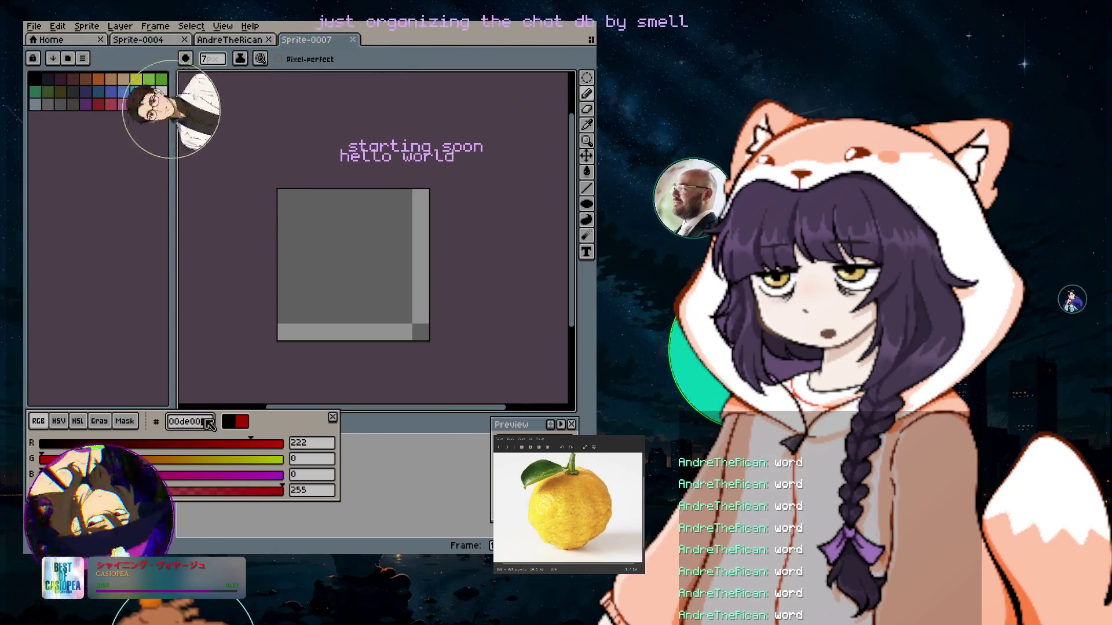
{"action": "type", "text": "adff"}
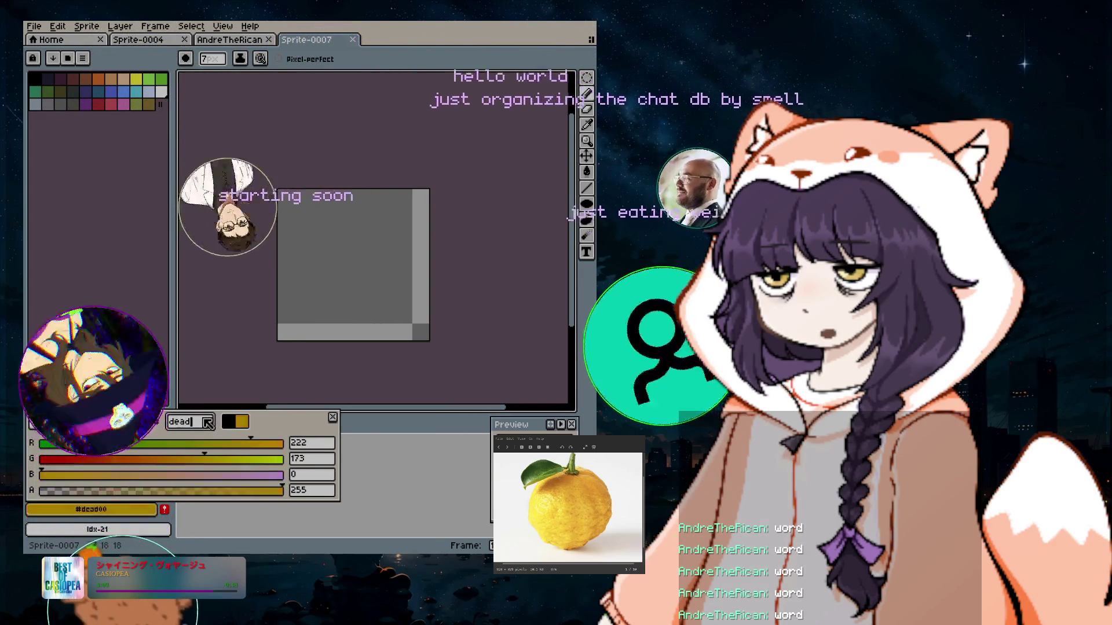
{"action": "key", "text": "Return"}
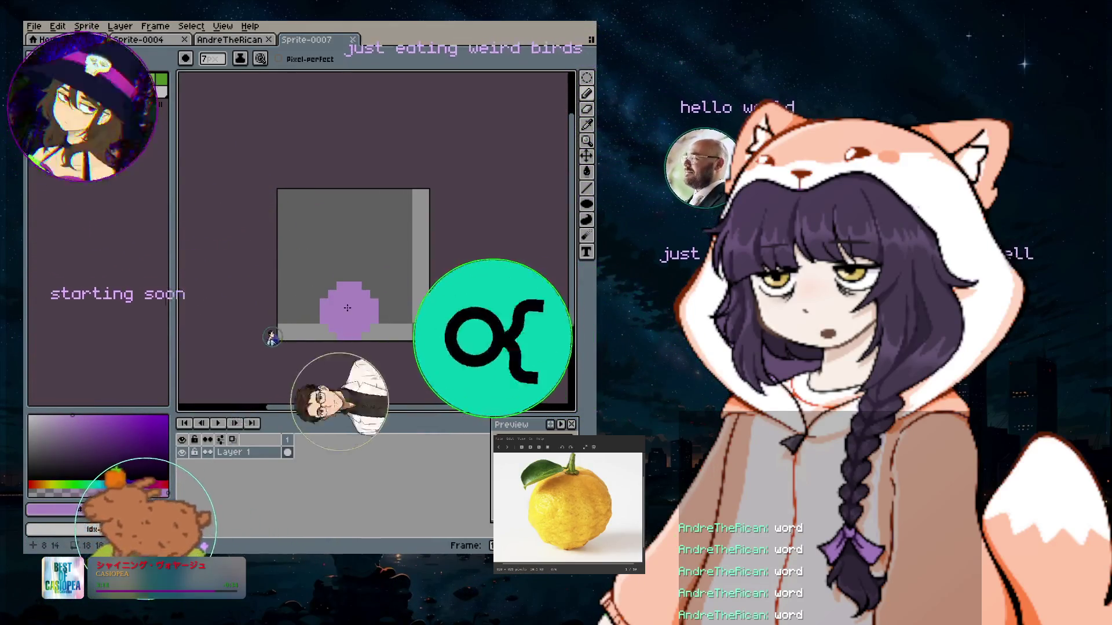
Enlarge the brush to sprite size and stamp a purple circle filling the canvas.
{"action": "scroll", "coordinate": [359, 307], "scroll_direction": "up", "scroll_amount": 3}
{"action": "scroll", "coordinate": [354, 280], "scroll_direction": "down", "scroll_amount": 2}
{"action": "scroll", "coordinate": [354, 280], "scroll_direction": "up", "scroll_amount": 1}
{"action": "scroll", "coordinate": [356, 283], "scroll_direction": "up", "scroll_amount": 1}
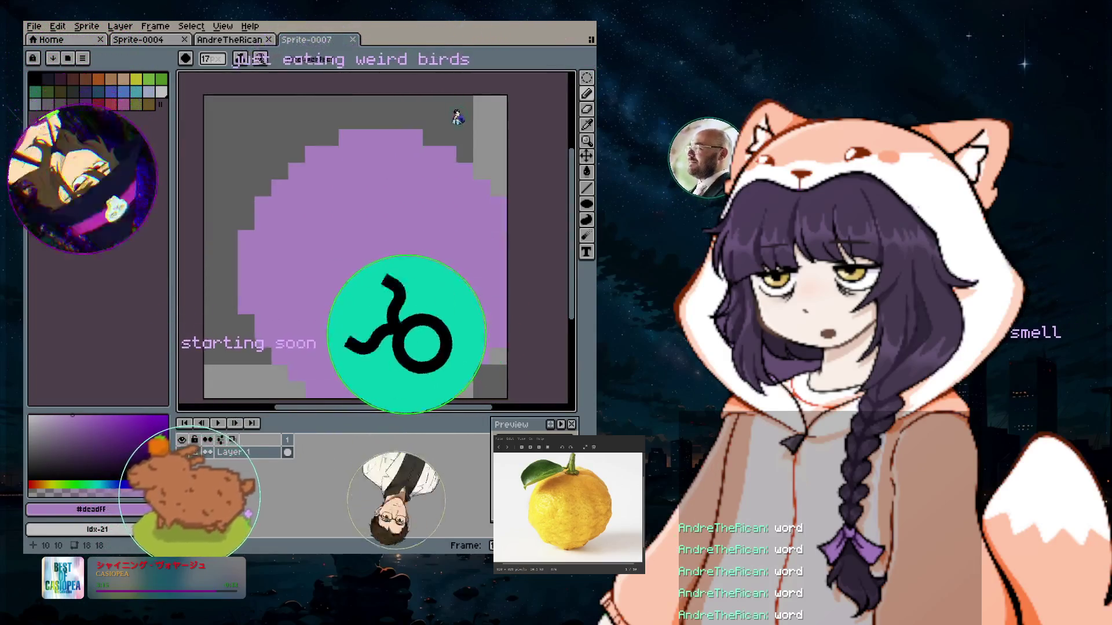
{"action": "scroll", "coordinate": [359, 289], "scroll_direction": "down", "scroll_amount": 3}
{"action": "key", "text": "plus"}
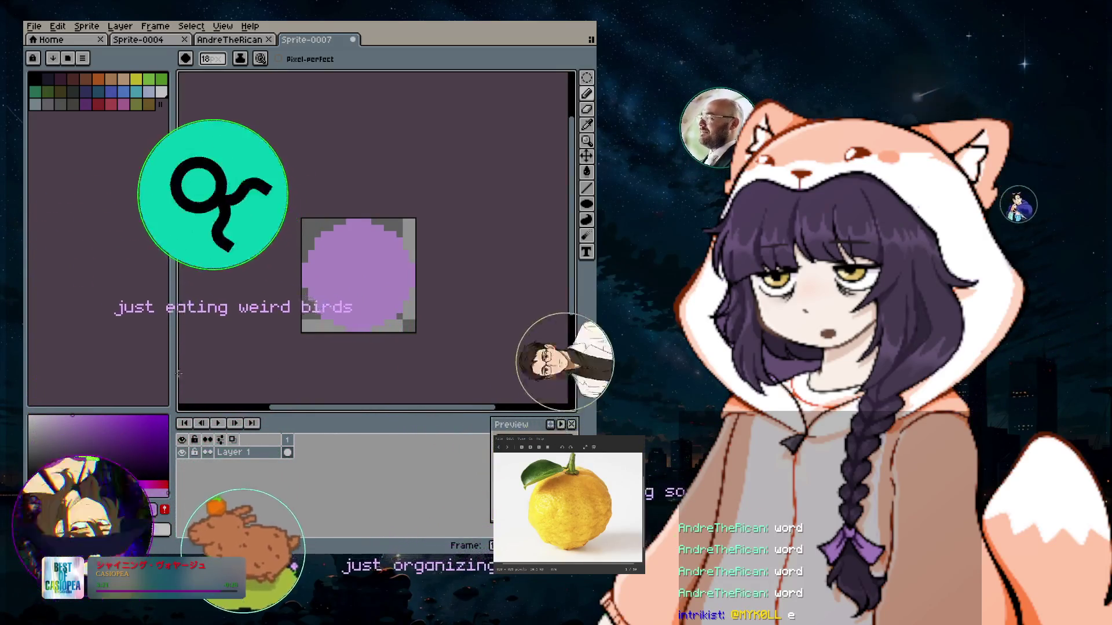
{"action": "mouse_move", "coordinate": [589, 95]}
{"action": "left_click", "coordinate": [34, 79]}
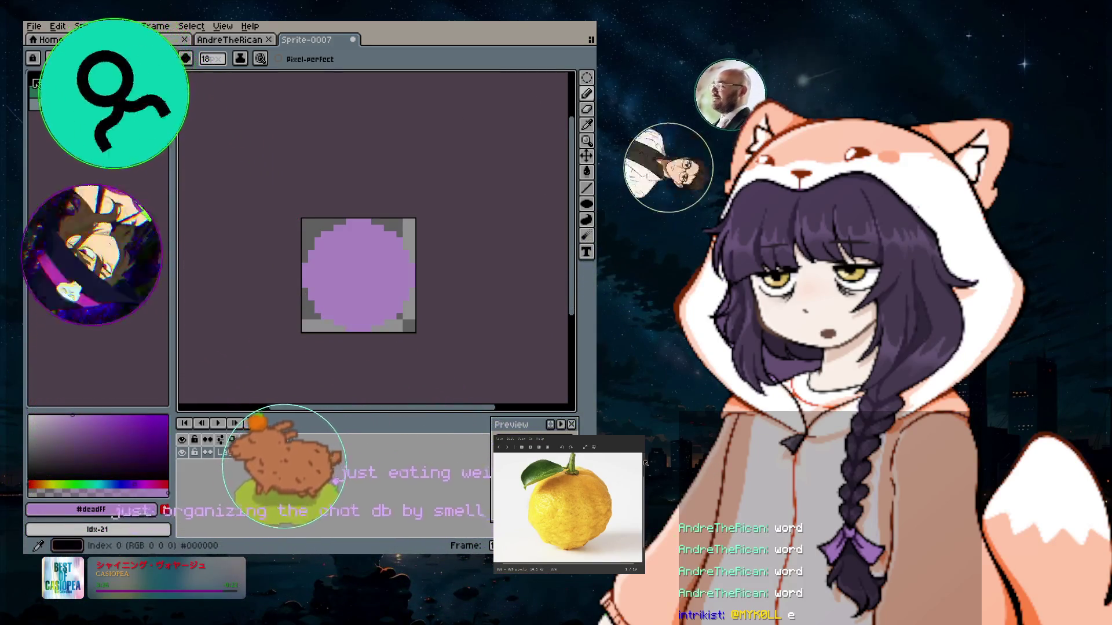
Switch to black with a smaller brush and place pixels at the circle's bottom centre.
{"action": "left_click", "coordinate": [383, 341]}
{"action": "key", "text": "minus"}
{"action": "key", "text": "minus"}
{"action": "key", "text": "minus"}
{"action": "key", "text": "minus"}
{"action": "key", "text": "minus"}
{"action": "key", "text": "minus"}
{"action": "key", "text": "minus"}
{"action": "key", "text": "minus"}
{"action": "key", "text": "minus"}
{"action": "key", "text": "minus"}
{"action": "key", "text": "minus"}
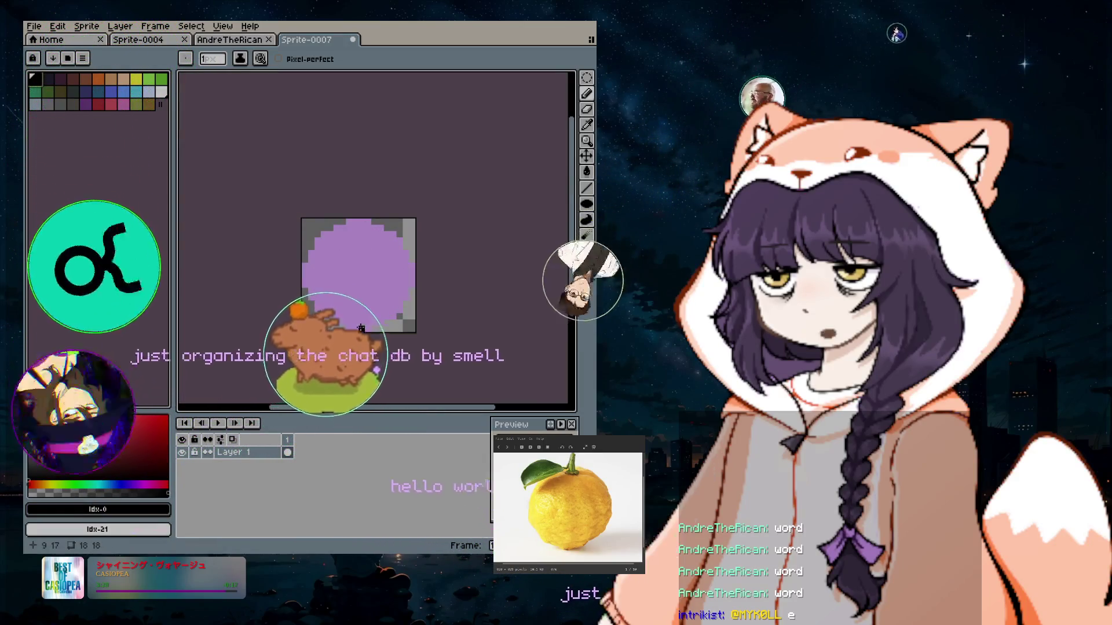
{"action": "scroll", "coordinate": [366, 334], "scroll_direction": "up", "scroll_amount": 1}
{"action": "scroll", "coordinate": [360, 327], "scroll_direction": "up", "scroll_amount": 1}
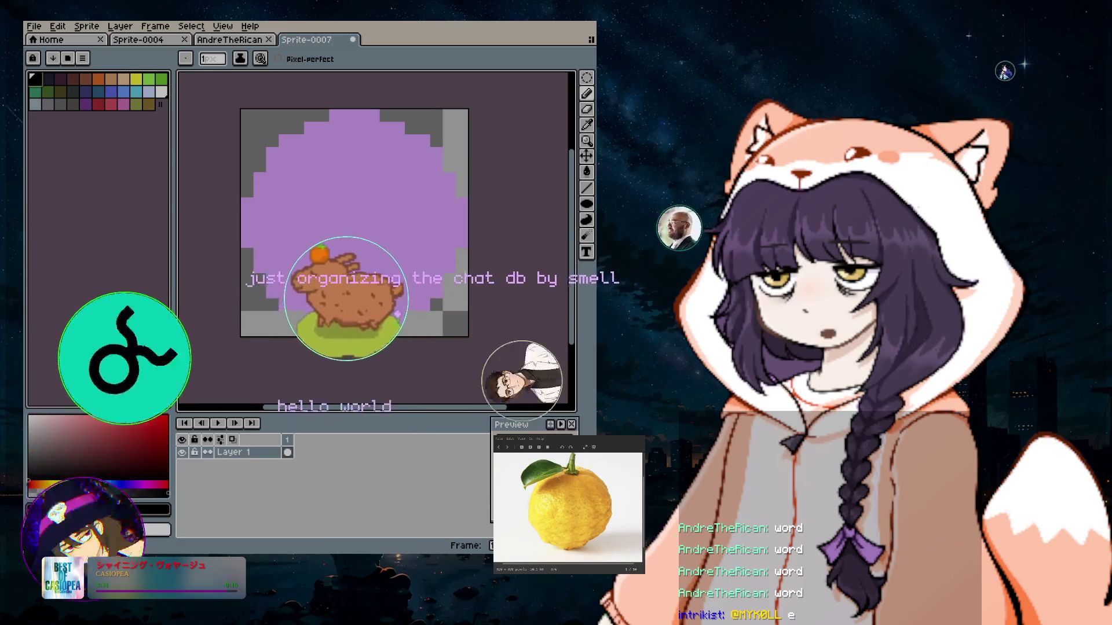
{"action": "left_click", "coordinate": [360, 330]}
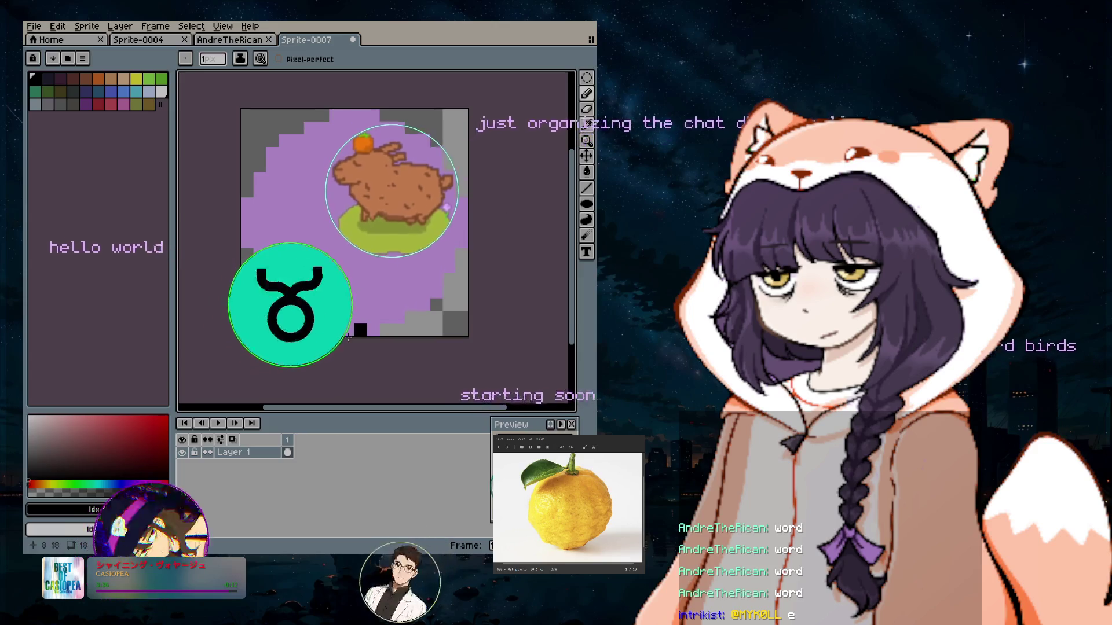
{"action": "left_click", "coordinate": [348, 330]}
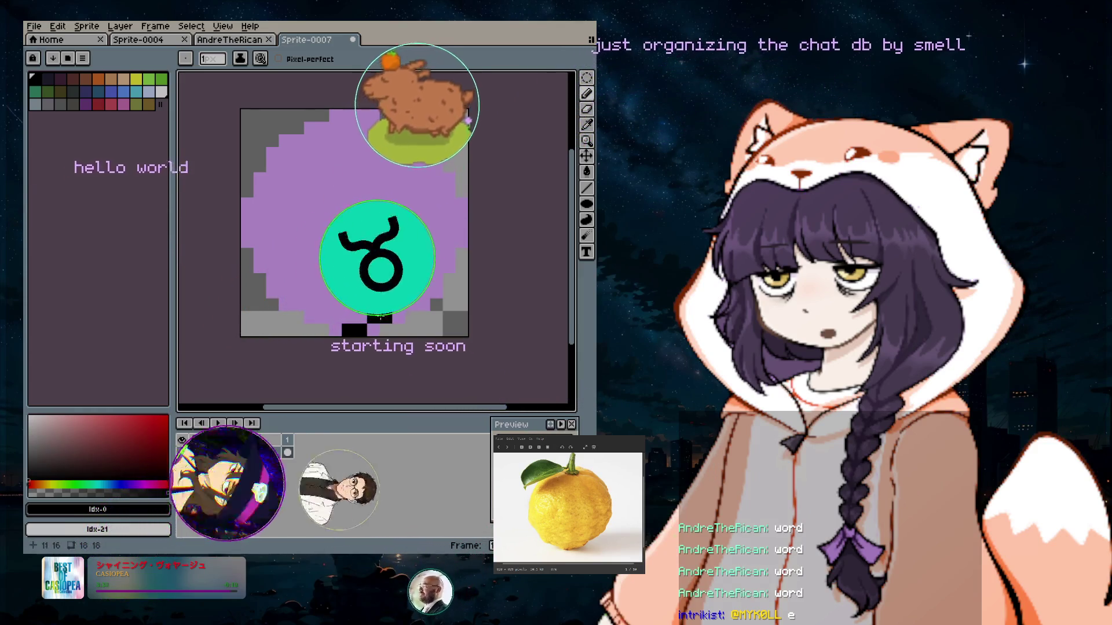
{"action": "left_click", "coordinate": [374, 305]}
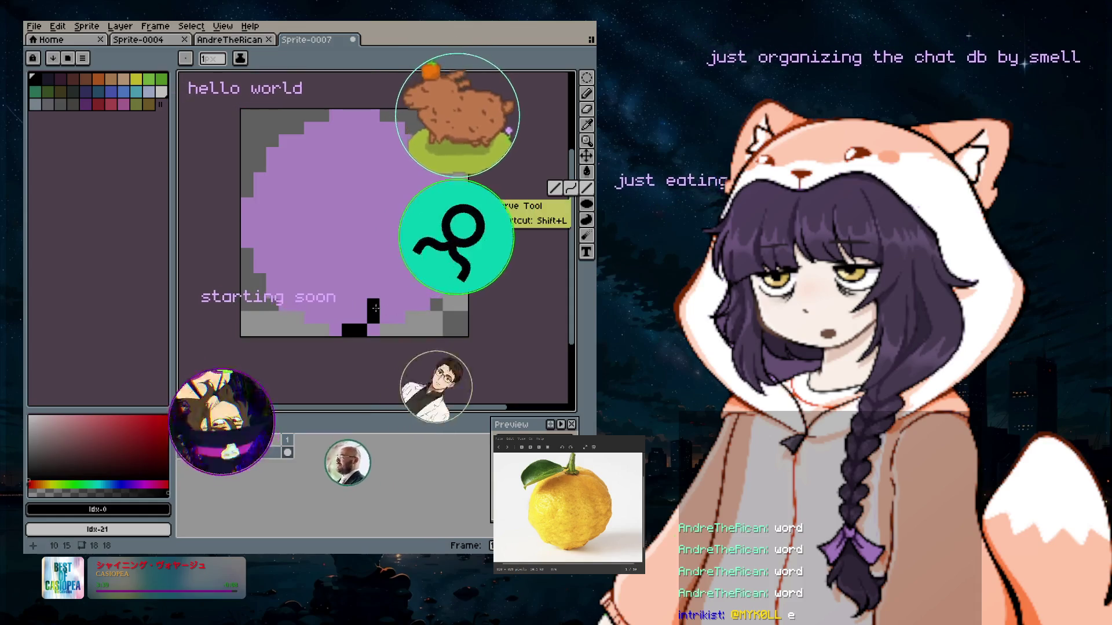
Draw black diagonal lines up from the bottom point to form the heart's V arms.
{"action": "left_click_drag", "start_coordinate": [373, 316], "coordinate": [386, 304]}
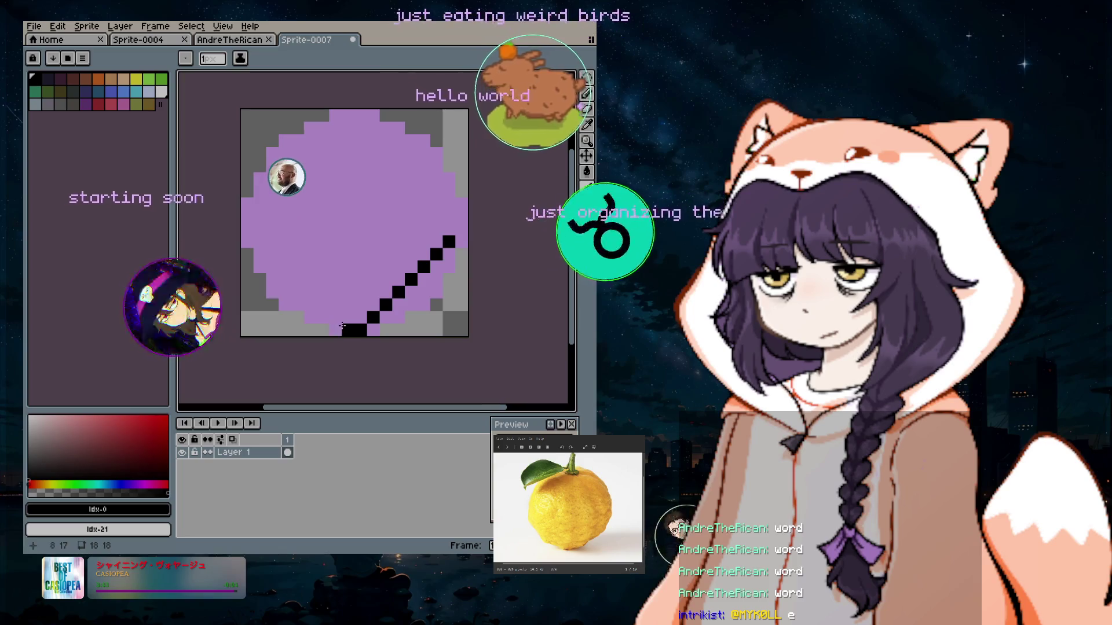
{"action": "left_click_drag", "start_coordinate": [291, 252], "coordinate": [266, 235]}
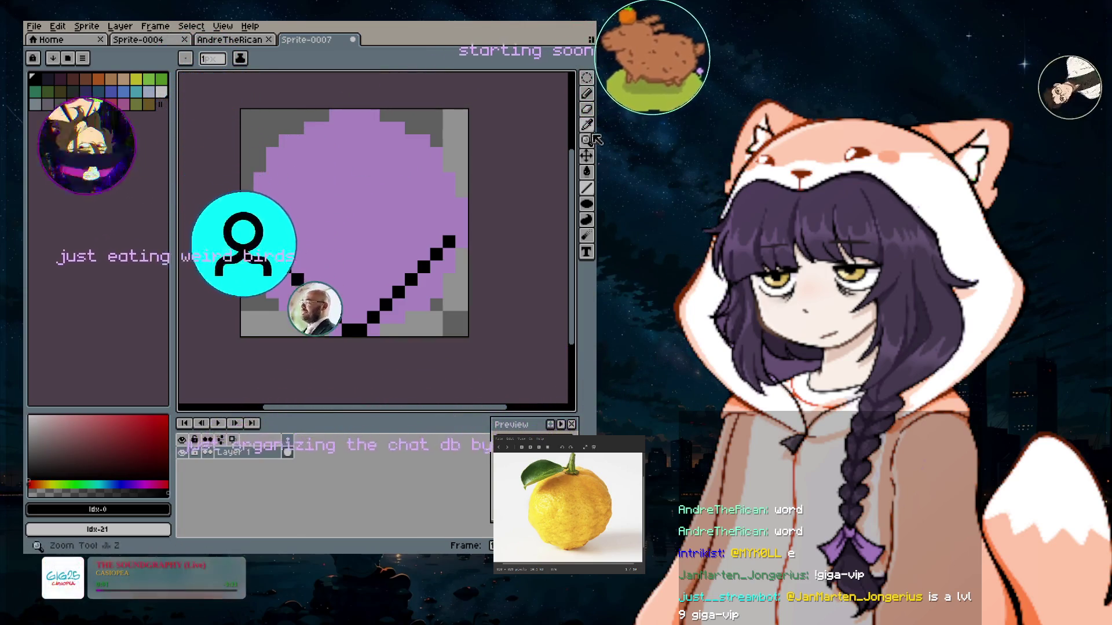
{"action": "key", "text": "b"}
{"action": "left_click", "coordinate": [260, 229]}
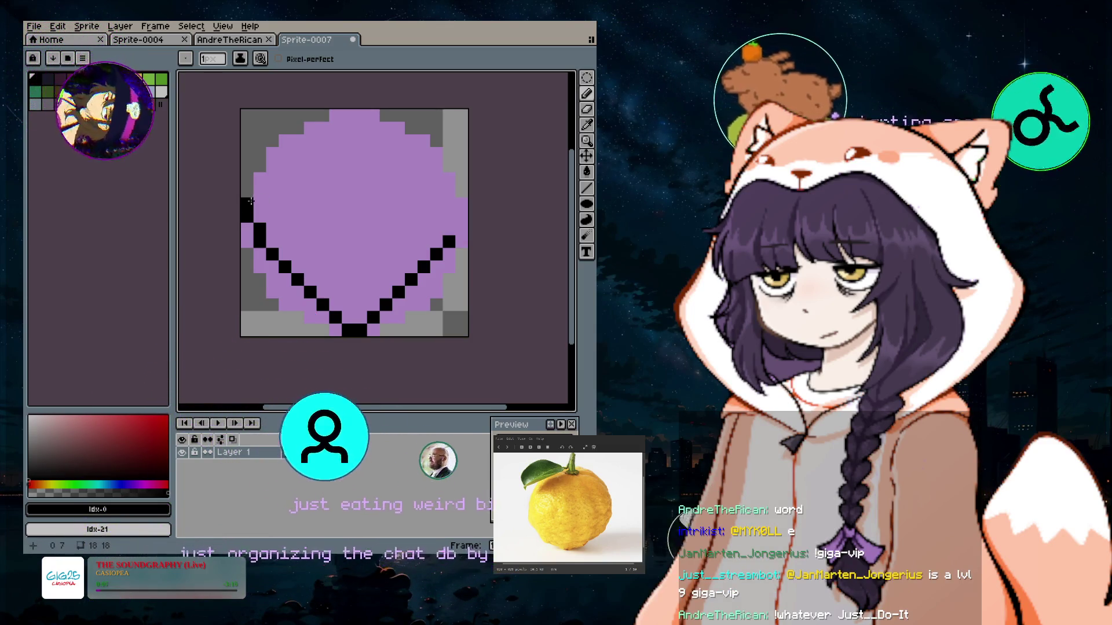
Pencil the left arm up to the top and round off the top-left lobe in black.
{"action": "left_click", "coordinate": [259, 190]}
{"action": "mouse_move", "coordinate": [262, 180]}
{"action": "left_mouse_down"}
{"action": "mouse_move", "coordinate": [281, 152]}
{"action": "mouse_move", "coordinate": [312, 139]}
{"action": "left_mouse_up"}
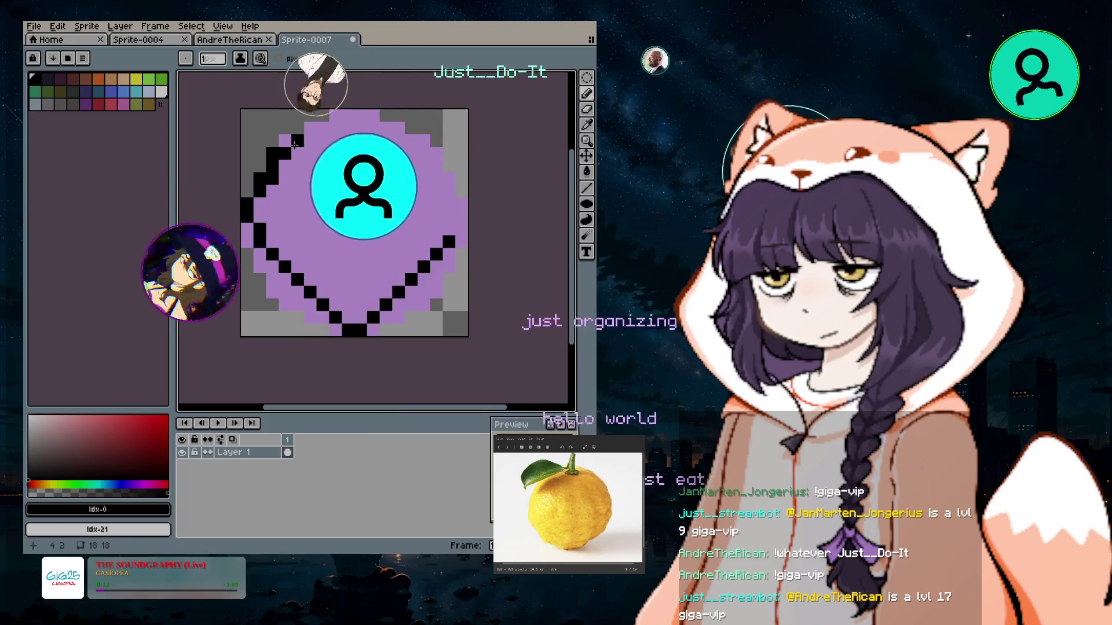
{"action": "left_click", "coordinate": [323, 129]}
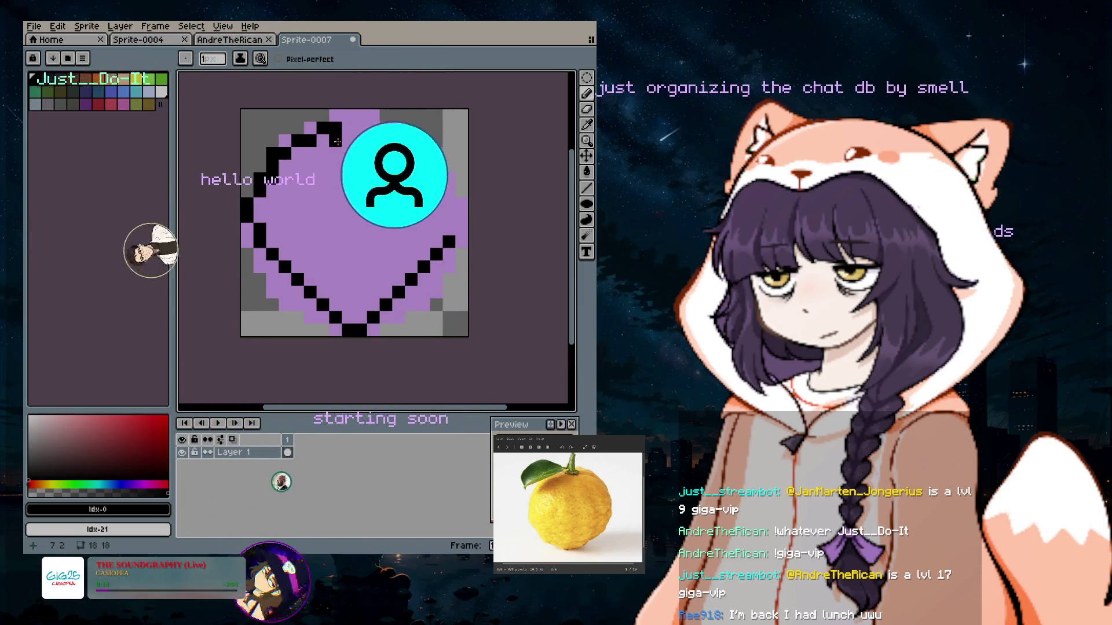
{"action": "left_click", "coordinate": [348, 141]}
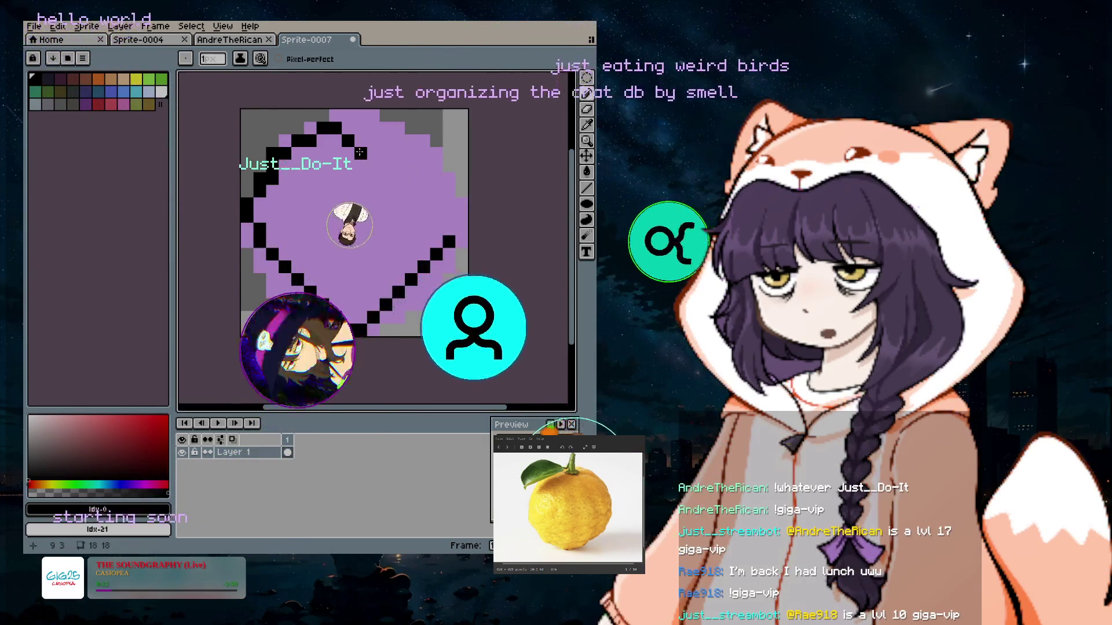
{"action": "key", "text": "e"}
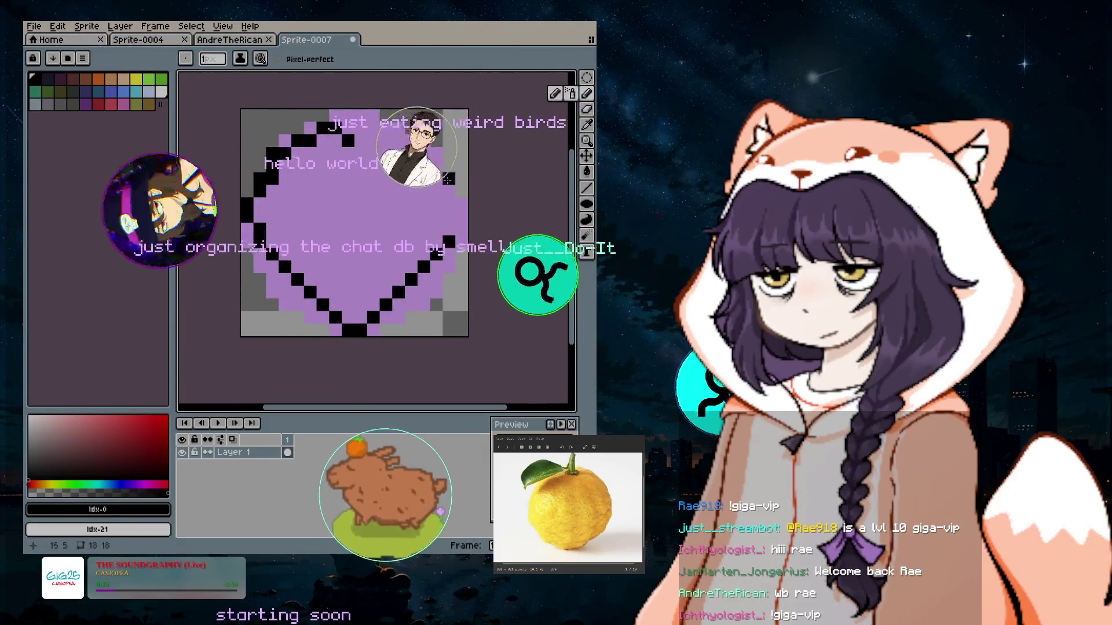
Erase the stray black pixel inside the purple shape.
{"action": "key", "text": "shift+b"}
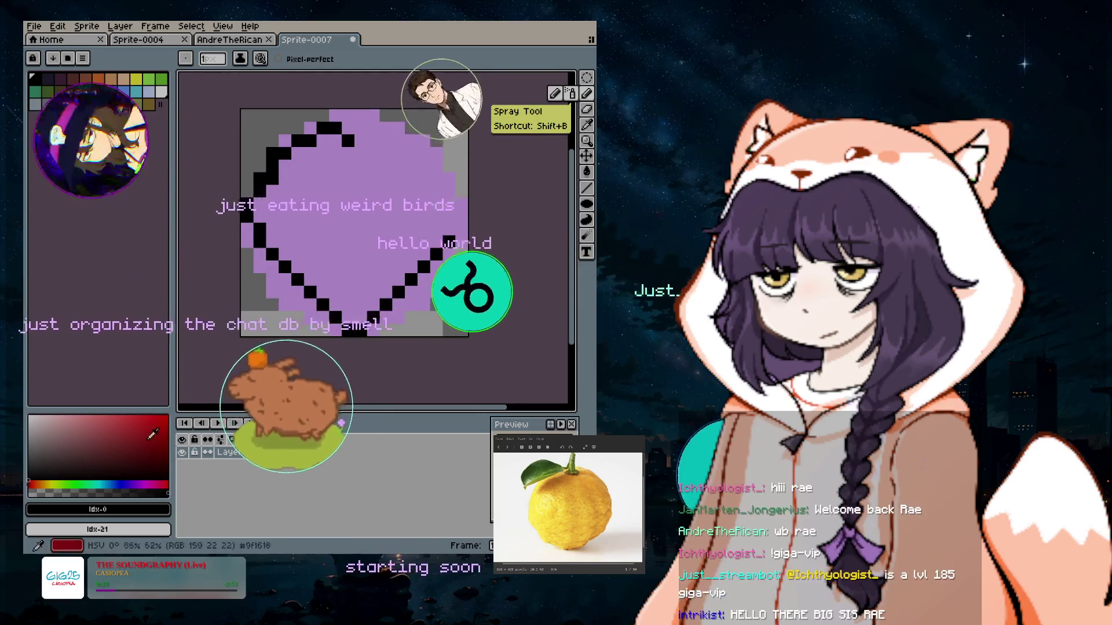
{"action": "left_click", "coordinate": [587, 124]}
{"action": "left_click", "coordinate": [360, 218]}
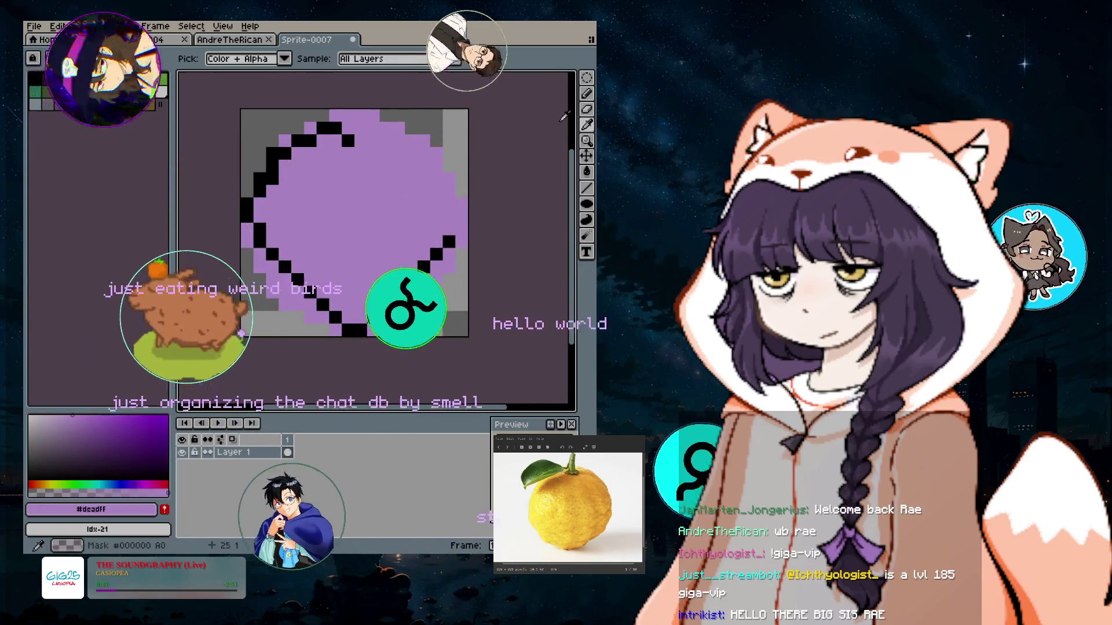
{"action": "left_click", "coordinate": [586, 111]}
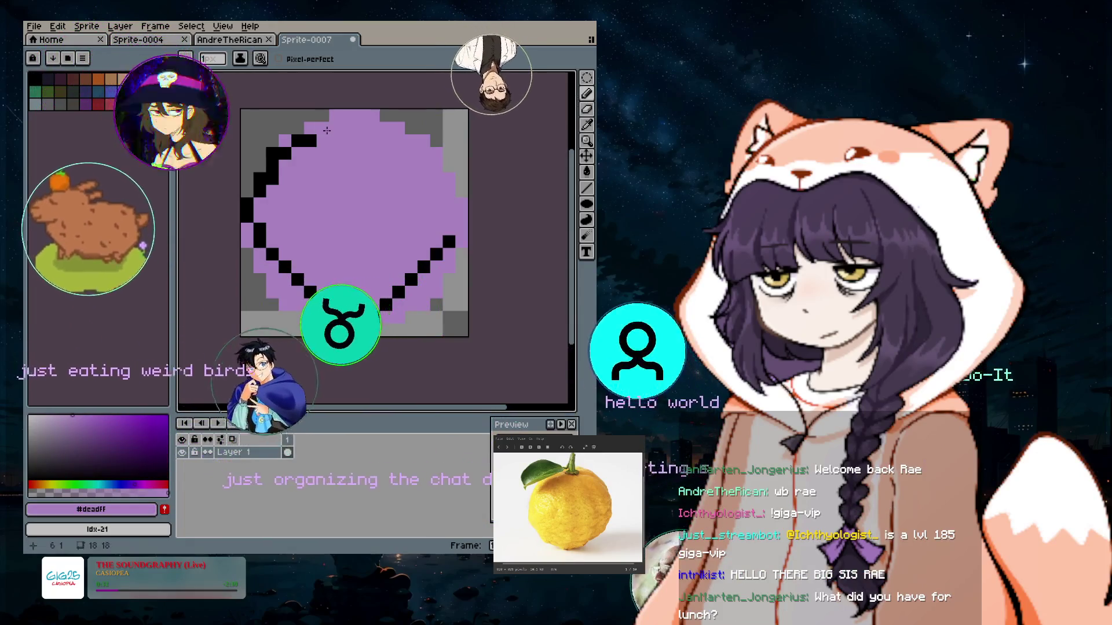
{"action": "left_click", "coordinate": [587, 94]}
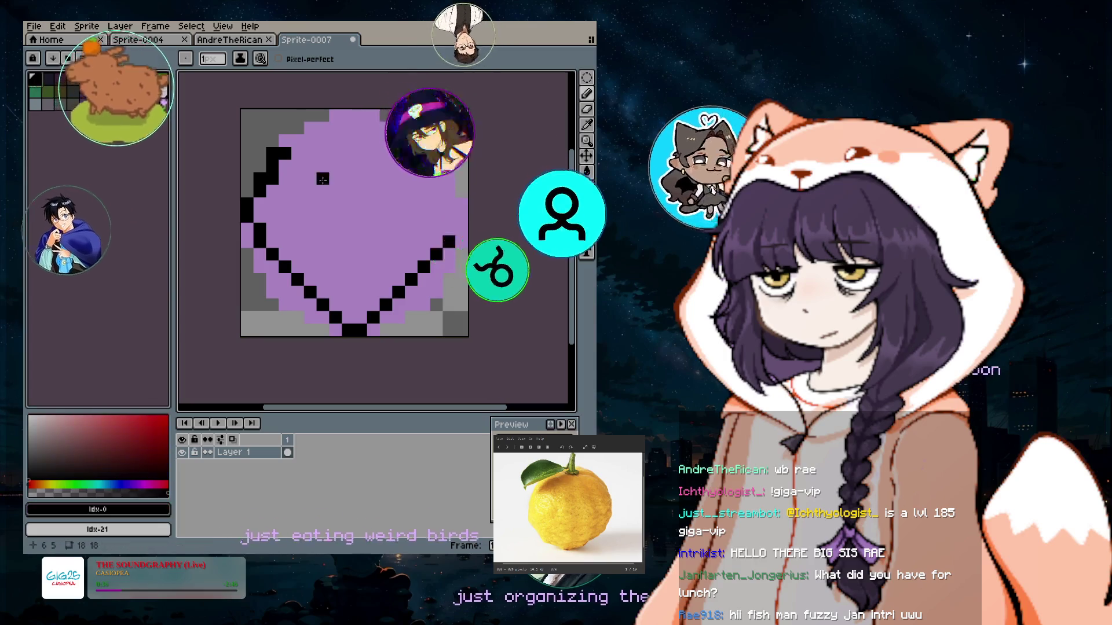
{"action": "left_click", "coordinate": [297, 152], "text": "alt"}
{"action": "key", "text": "e"}
{"action": "left_click", "coordinate": [297, 152]}
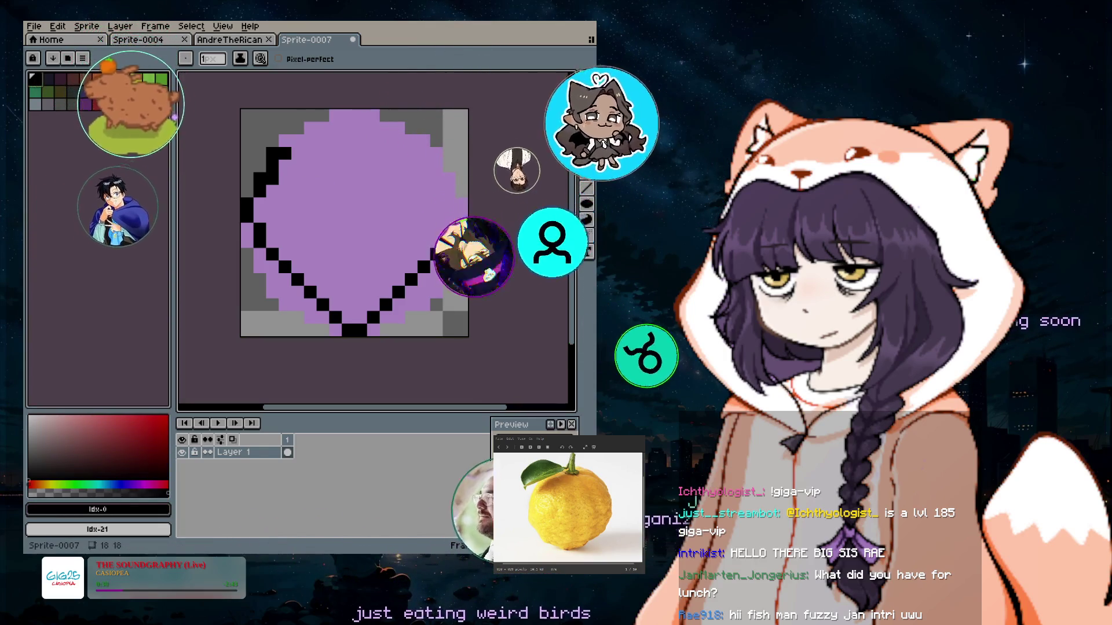
Draw two short two-pixel black bars near the top centre, stacked like an equals sign.
{"action": "key", "text": "b"}
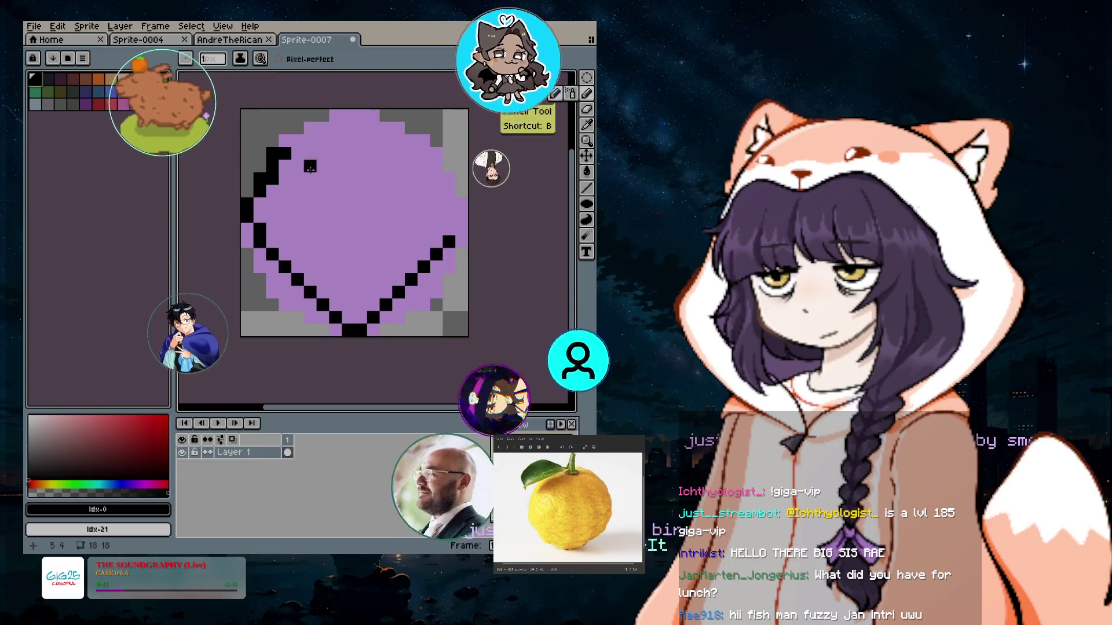
{"action": "left_click", "coordinate": [377, 211], "text": "alt"}
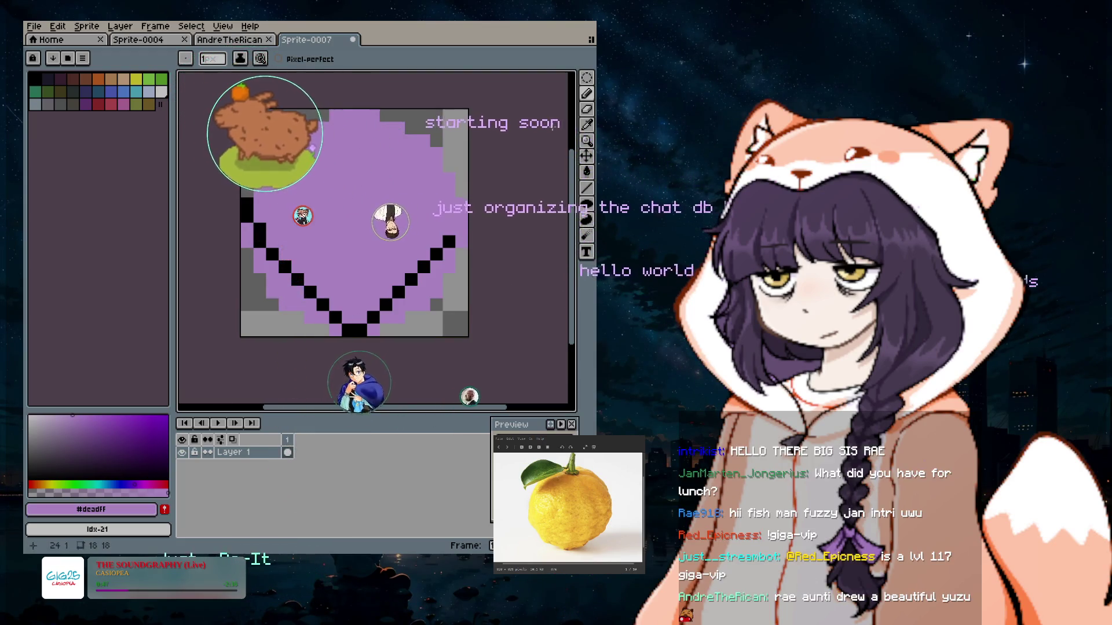
{"action": "left_click", "coordinate": [35, 78]}
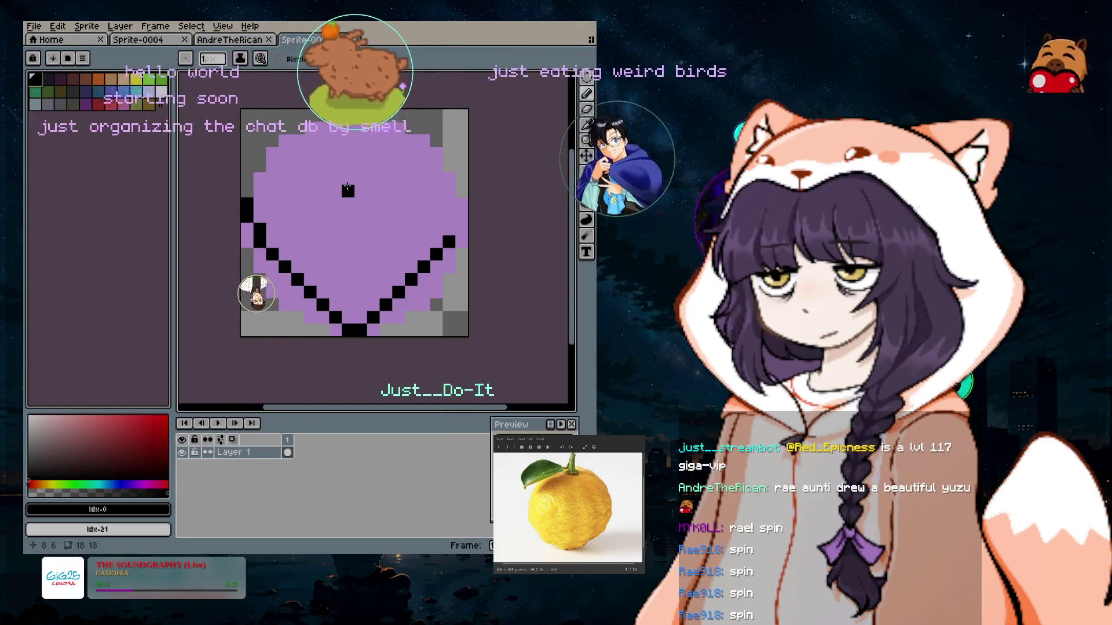
{"action": "left_click_drag", "start_coordinate": [347, 190], "coordinate": [361, 191]}
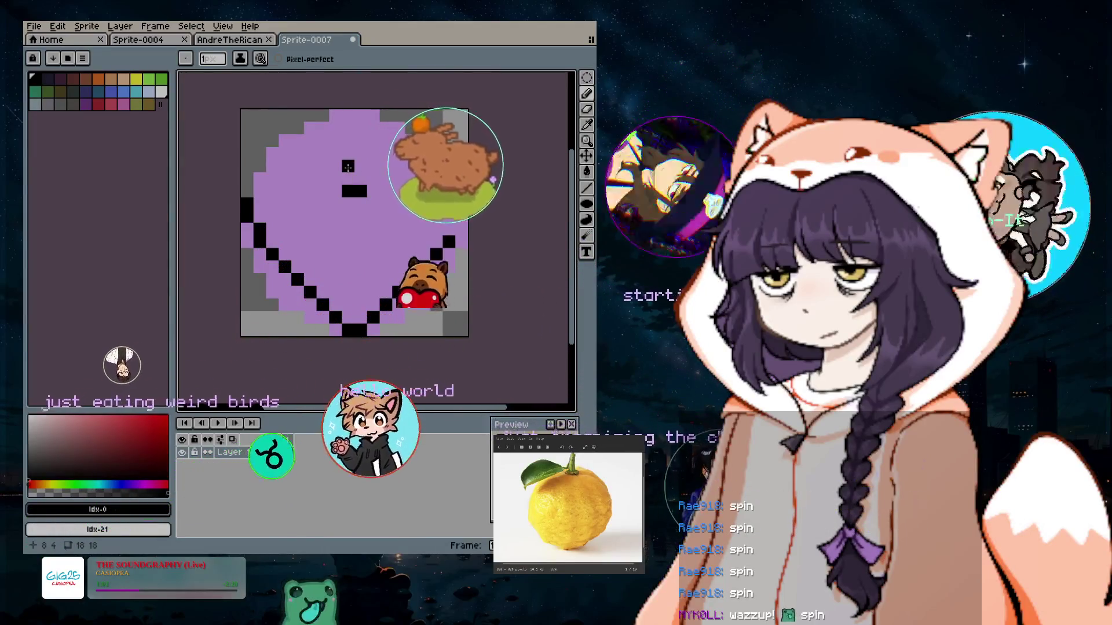
{"action": "left_click_drag", "start_coordinate": [348, 166], "coordinate": [360, 167]}
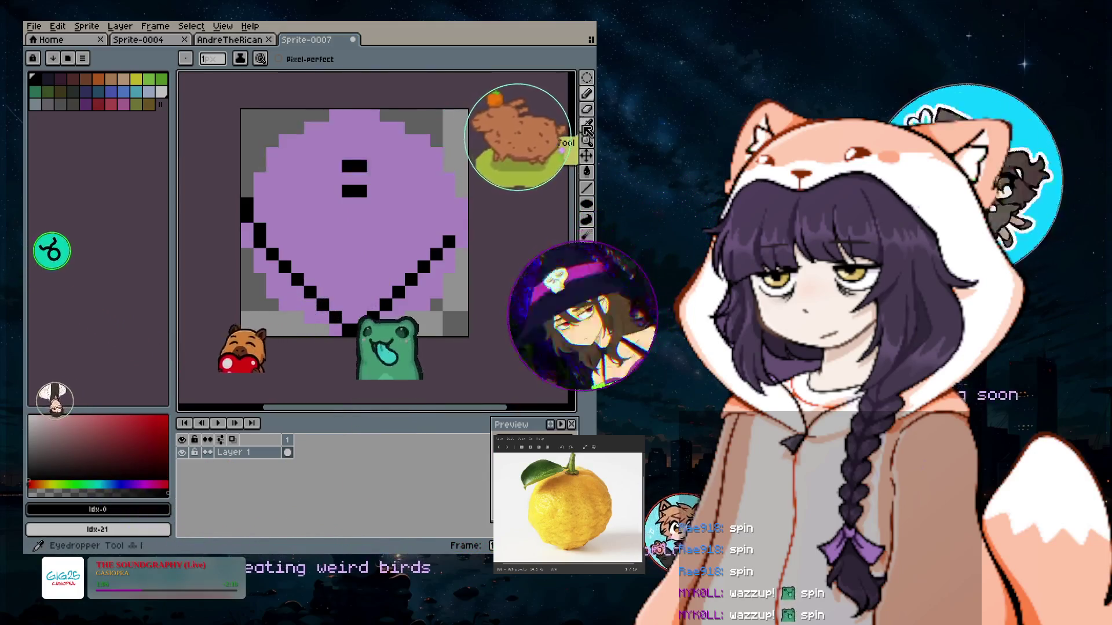
Repaint the lower black bar purple and undo a stray black pixel.
{"action": "key", "text": "i"}
{"action": "left_click", "coordinate": [417, 174]}
{"action": "left_click_drag", "start_coordinate": [347, 190], "coordinate": [364, 188]}
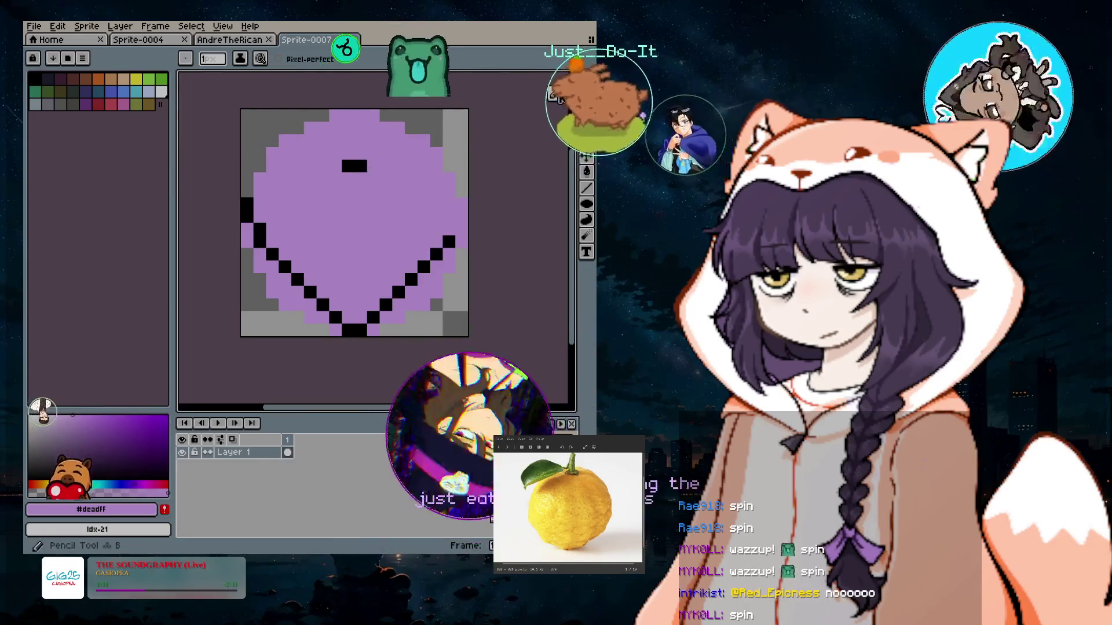
{"action": "left_click", "coordinate": [354, 166], "text": "alt"}
{"action": "left_click", "coordinate": [374, 152]}
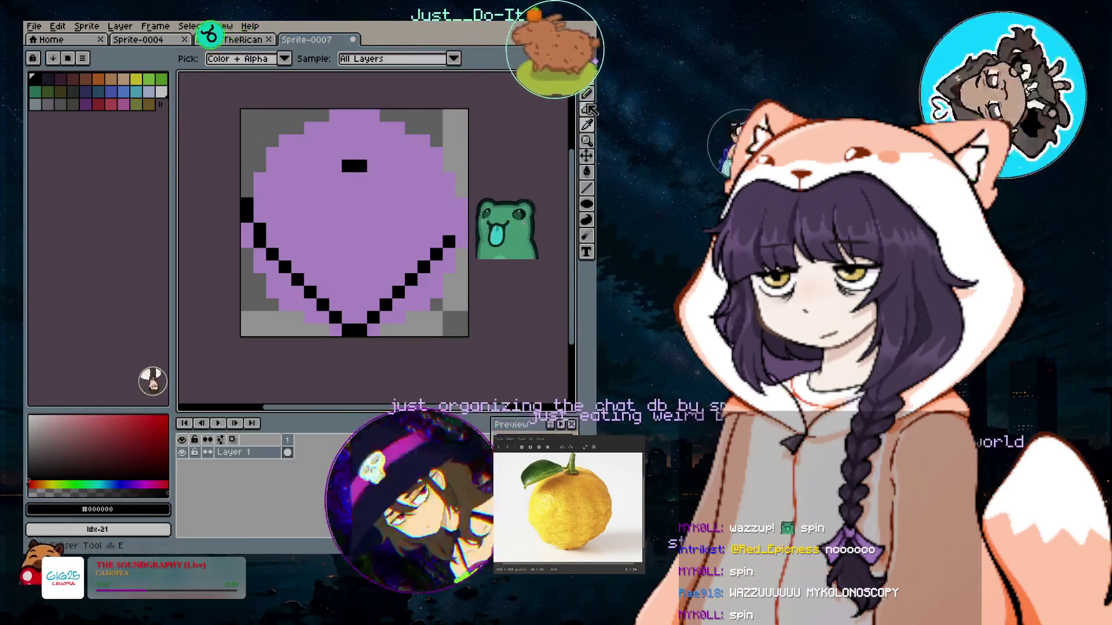
{"action": "key", "text": "ctrl+z"}
Extend the black outline up the heart's left edge and diagonally toward the top.
{"action": "left_click_drag", "start_coordinate": [260, 192], "coordinate": [261, 176]}
{"action": "left_click", "coordinate": [272, 179]}
{"action": "left_click", "coordinate": [345, 189]}
{"action": "key", "text": "ctrl+z"}
{"action": "key", "text": "ctrl+z"}
{"action": "left_click", "coordinate": [272, 167]}
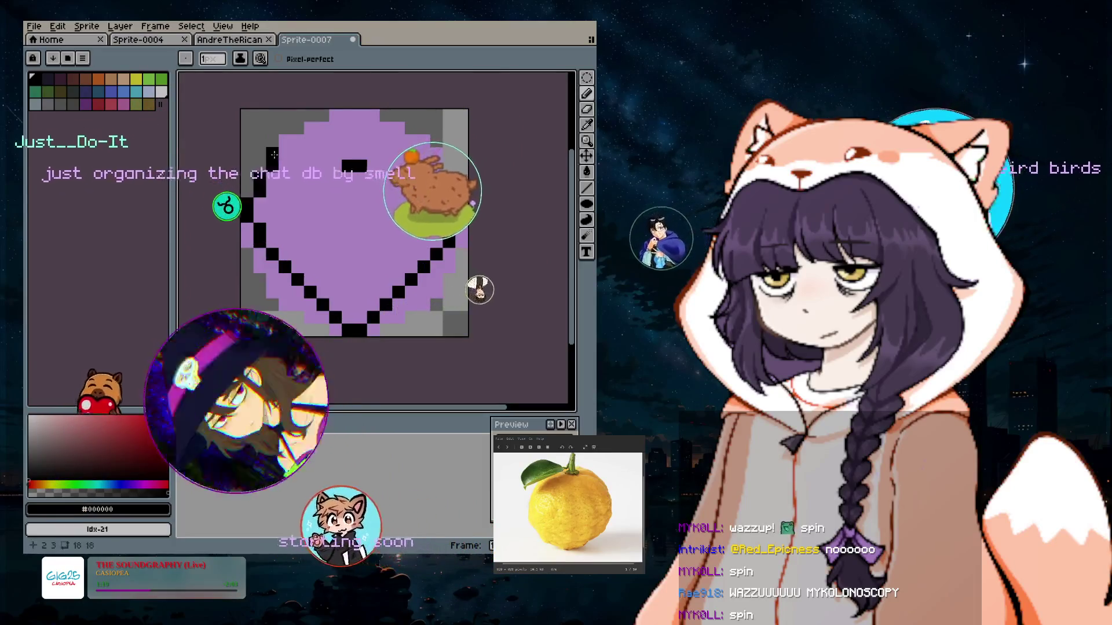
{"action": "left_click", "coordinate": [336, 152]}
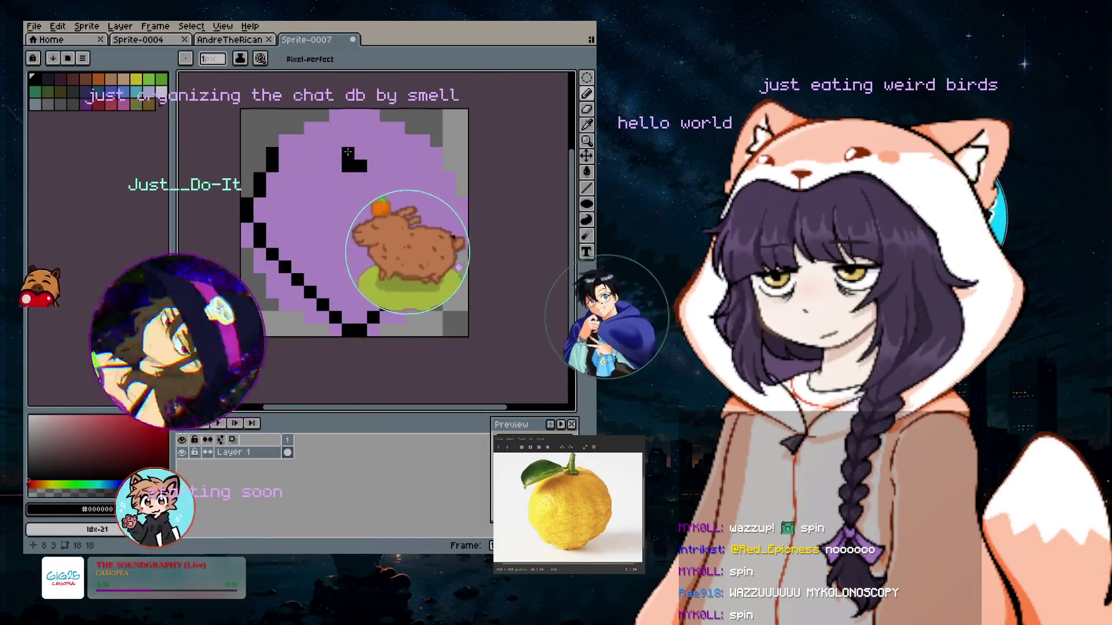
{"action": "left_click", "coordinate": [323, 142]}
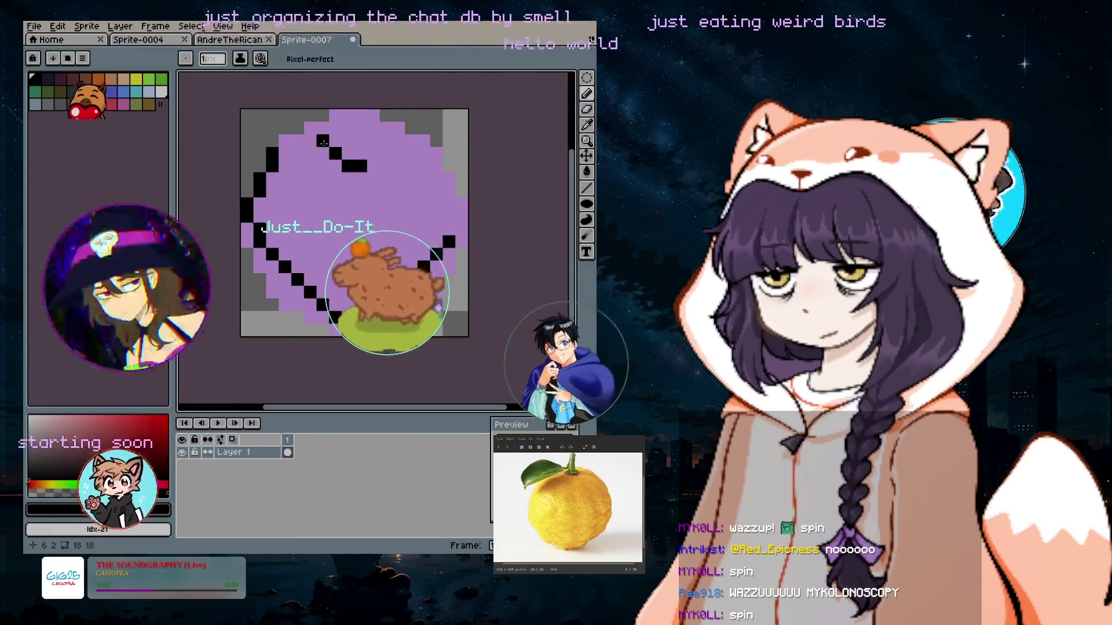
Draw the left lobe's top edge, fill its gap, and raise the brush size to 2.
{"action": "mouse_move", "coordinate": [323, 142]}
{"action": "left_mouse_down"}
{"action": "mouse_move", "coordinate": [274, 139]}
{"action": "mouse_move", "coordinate": [273, 166]}
{"action": "left_mouse_up"}
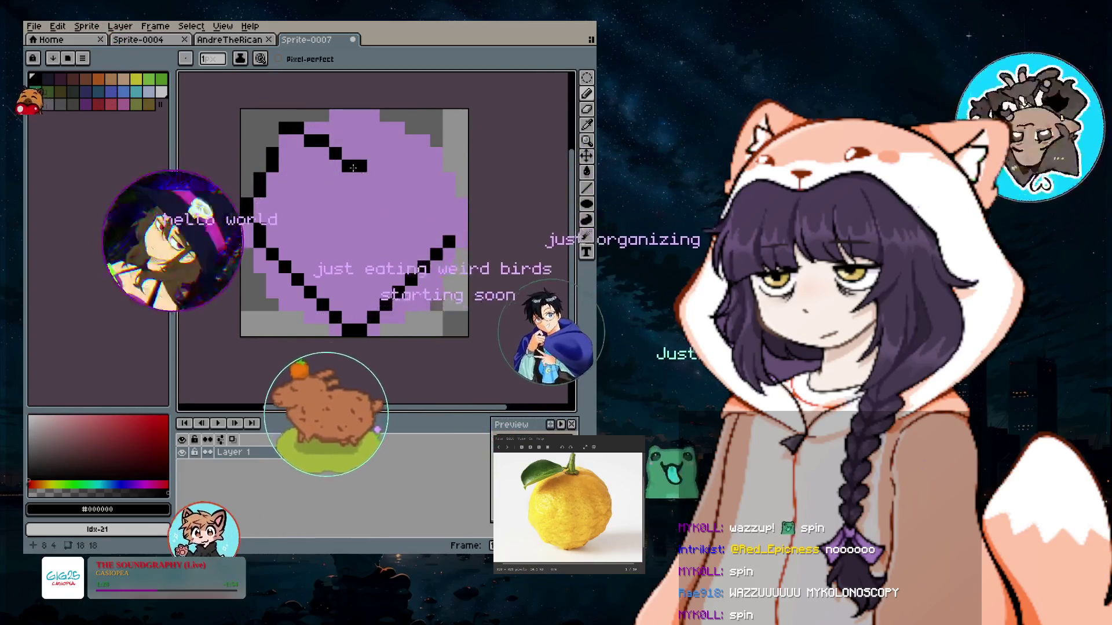
{"action": "left_click", "coordinate": [284, 141]}
{"action": "key", "text": "plus"}
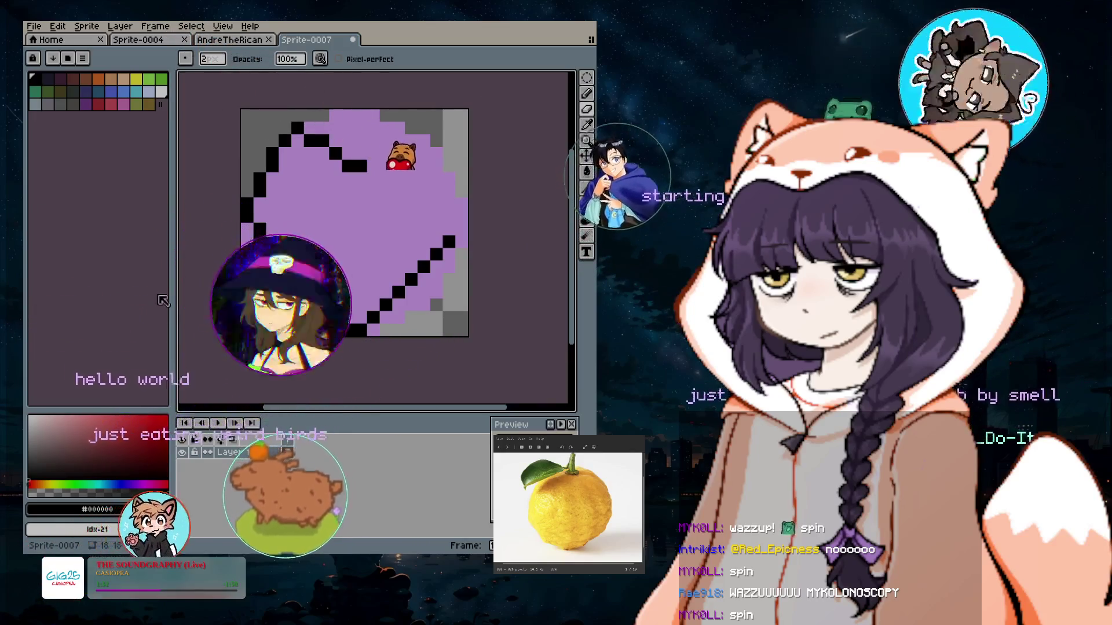
{"action": "scroll", "coordinate": [291, 241], "scroll_direction": "down", "scroll_amount": 2}
{"action": "scroll", "coordinate": [314, 230], "scroll_direction": "up", "scroll_amount": 1}
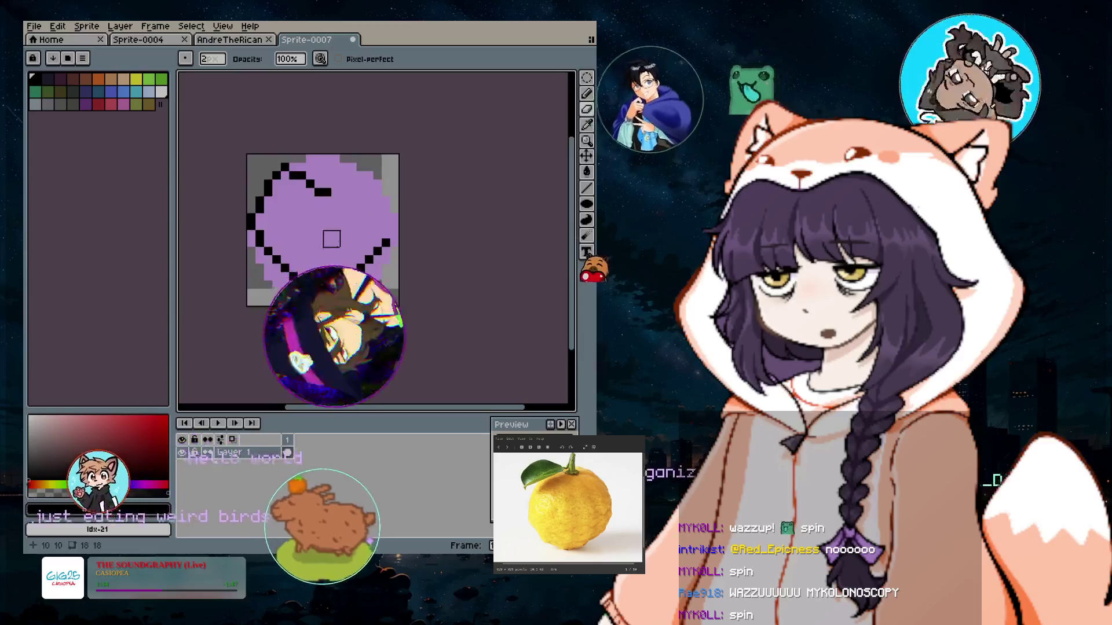
{"action": "left_click", "coordinate": [587, 98]}
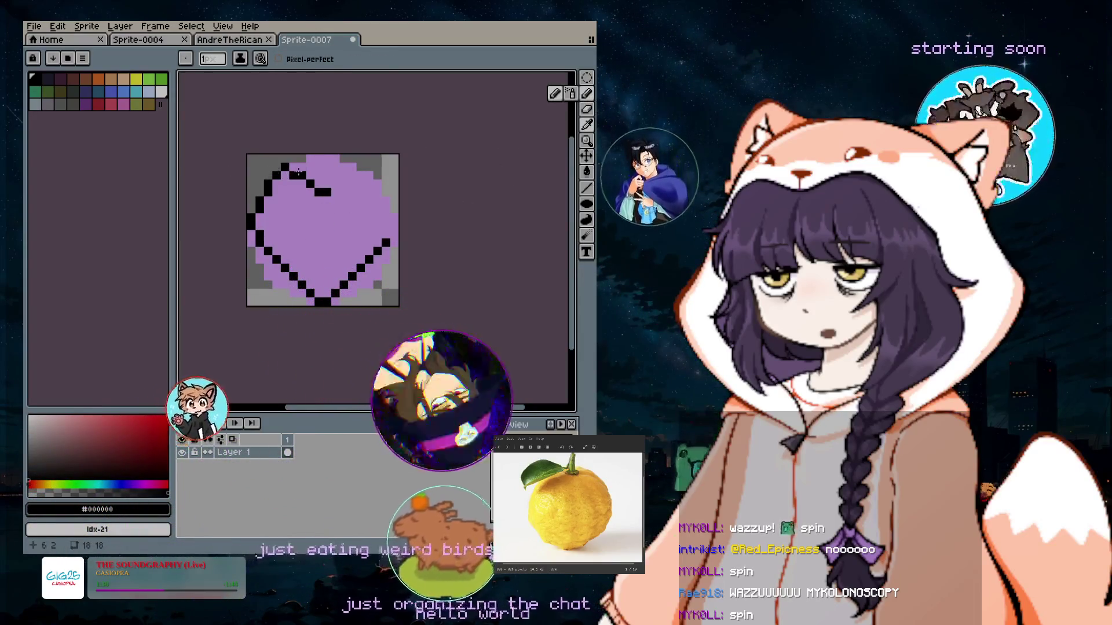
{"action": "scroll", "coordinate": [297, 171], "scroll_direction": "up", "scroll_amount": 1}
{"action": "left_click", "coordinate": [588, 125]}
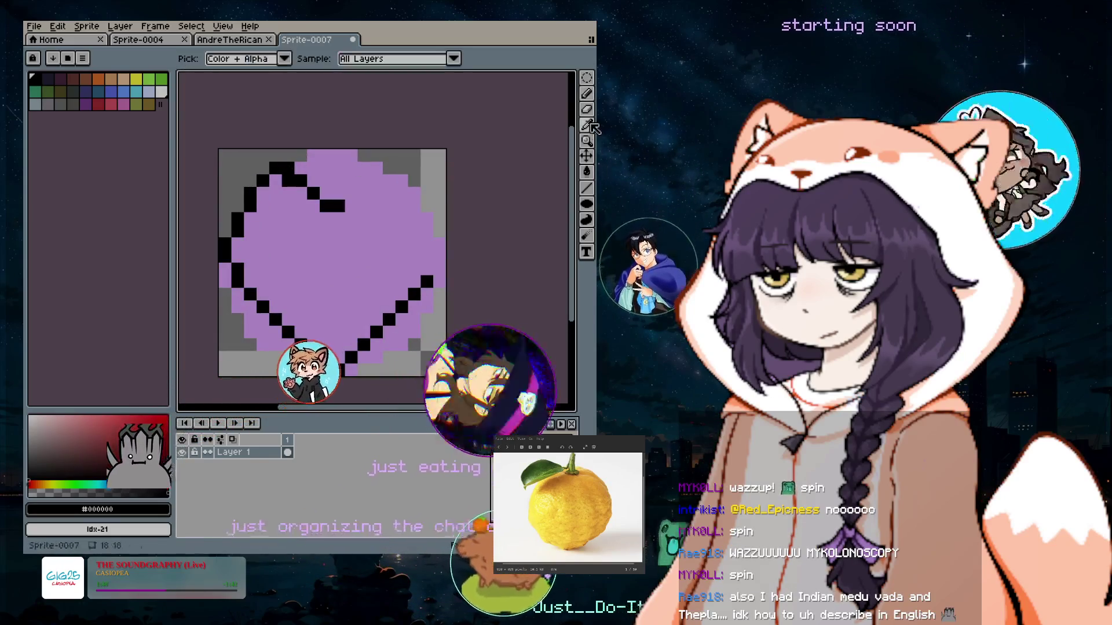
{"action": "left_click", "coordinate": [587, 94]}
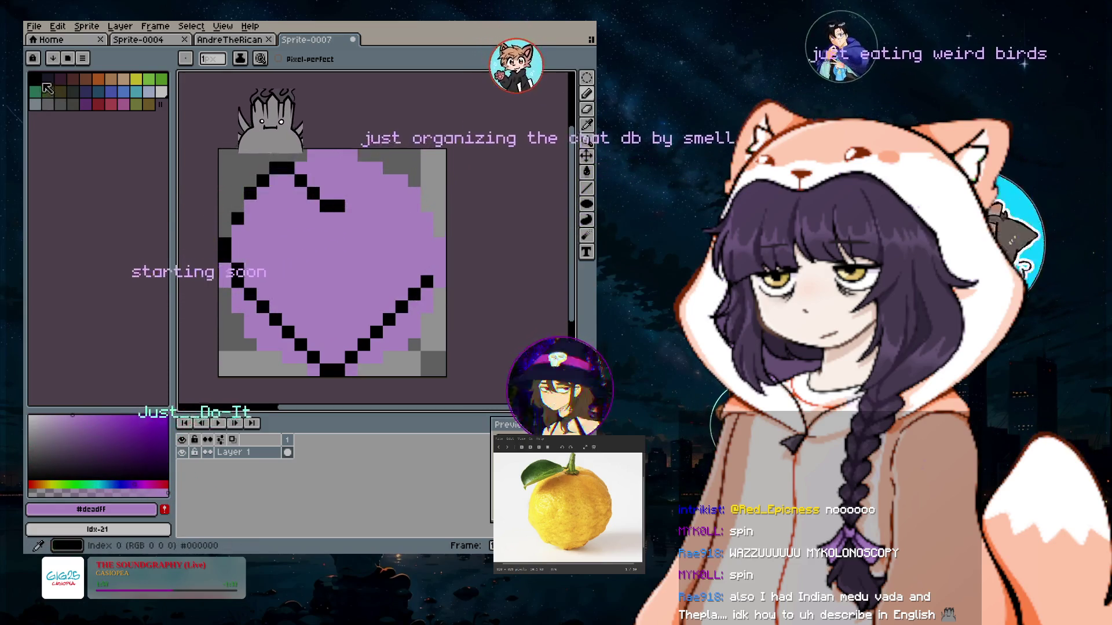
{"action": "left_click", "coordinate": [36, 79]}
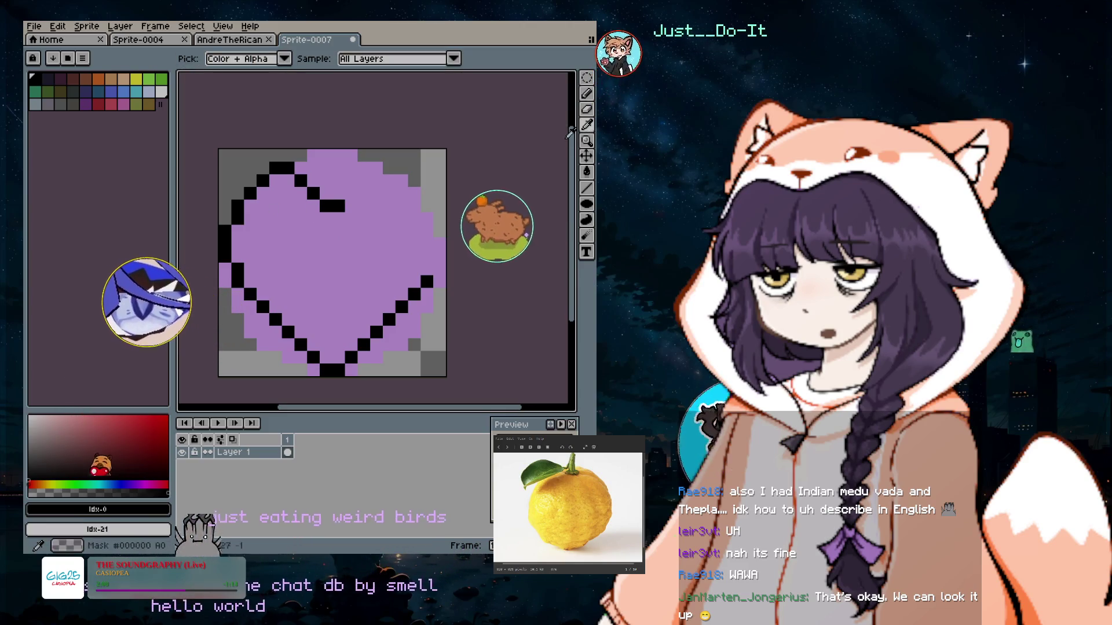
{"action": "left_click", "coordinate": [586, 110]}
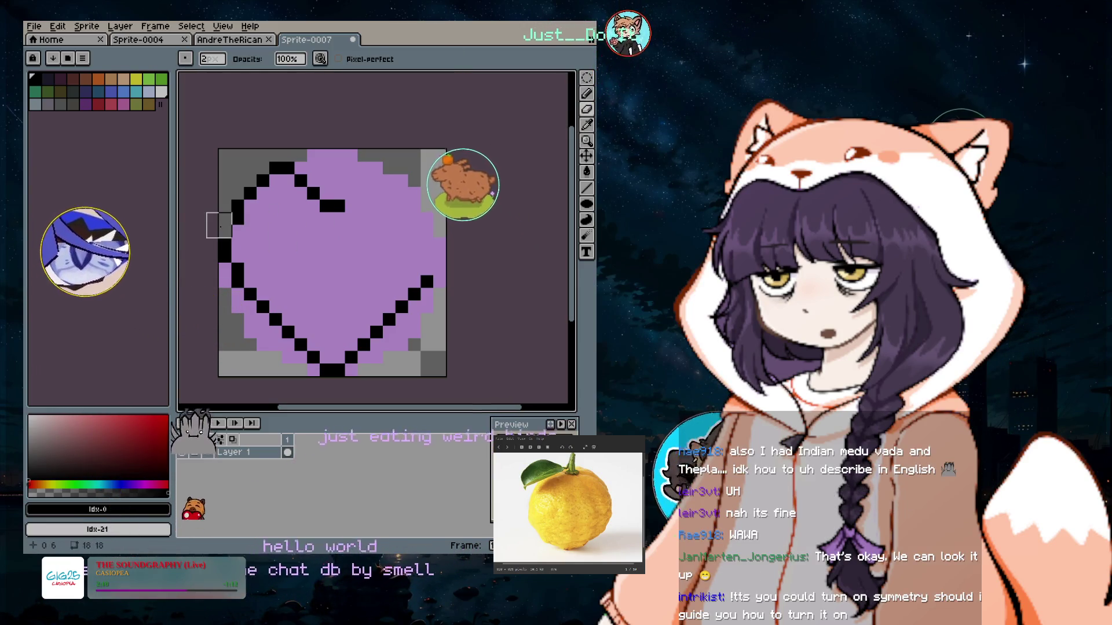
{"action": "left_click", "coordinate": [585, 95]}
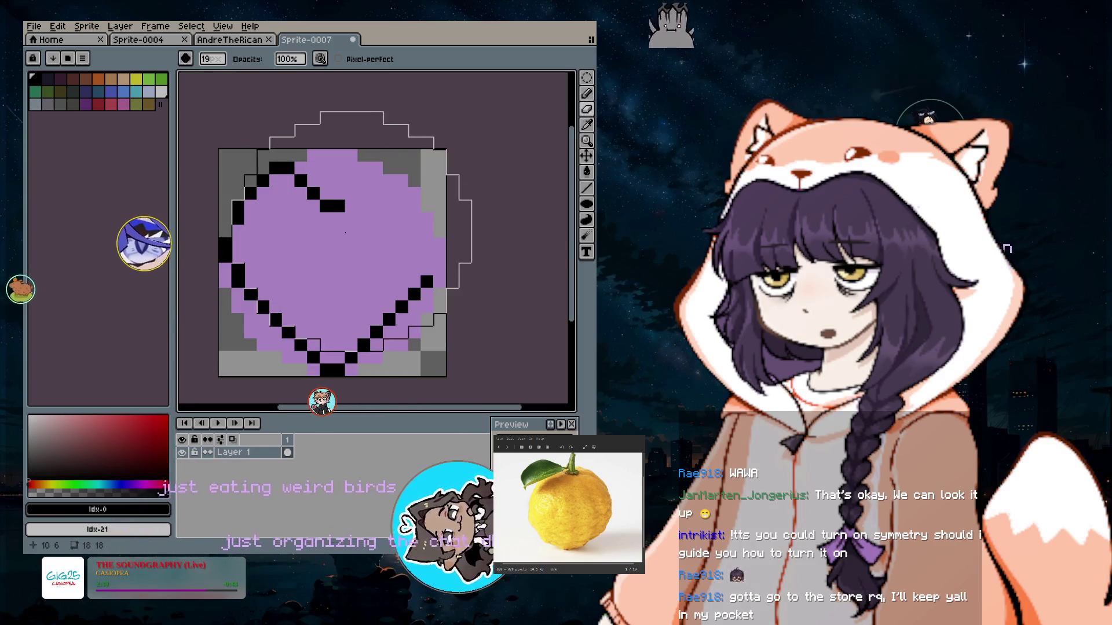
Drag the whole purple drawing and its outline off the 18×18 canvas.
{"action": "left_click_drag", "start_coordinate": [337, 252], "coordinate": [525, 141]}
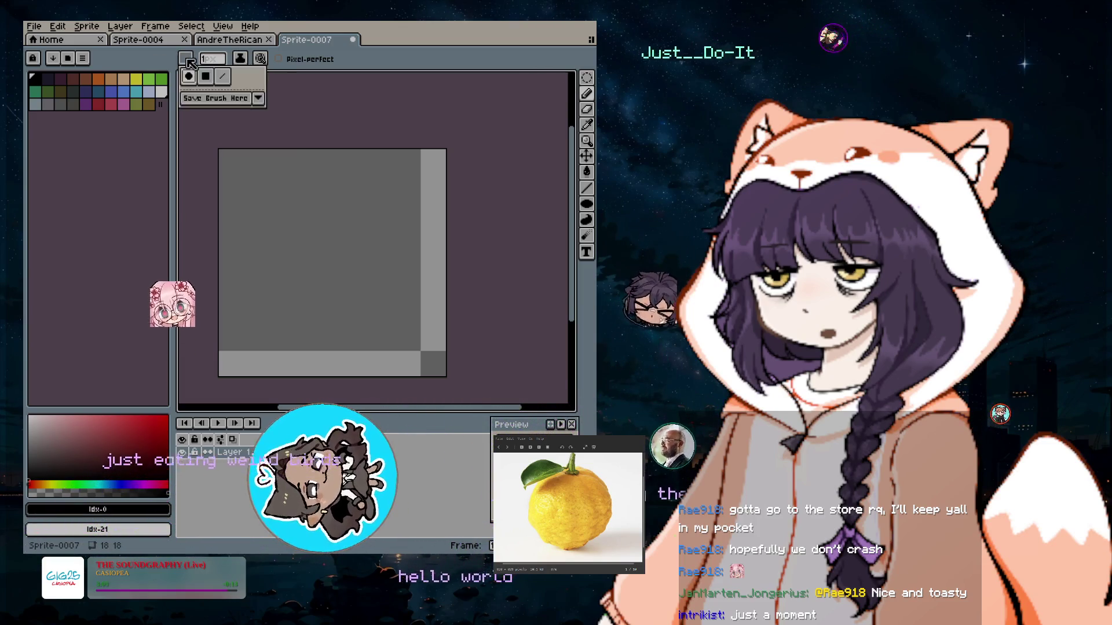
Enable vertical symmetry from the View menu's Symmetry Options.
{"action": "left_click", "coordinate": [87, 26]}
{"action": "left_click", "coordinate": [87, 26]}
{"action": "left_click", "coordinate": [34, 26]}
{"action": "mouse_move", "coordinate": [105, 28]}
{"action": "mouse_move", "coordinate": [157, 30]}
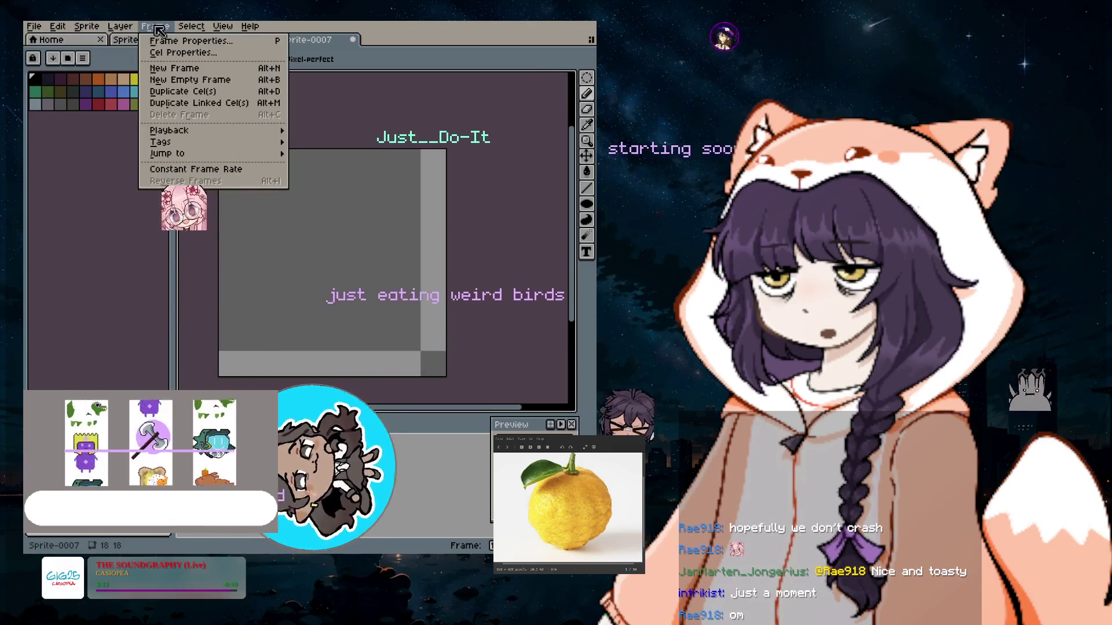
{"action": "mouse_move", "coordinate": [224, 32]}
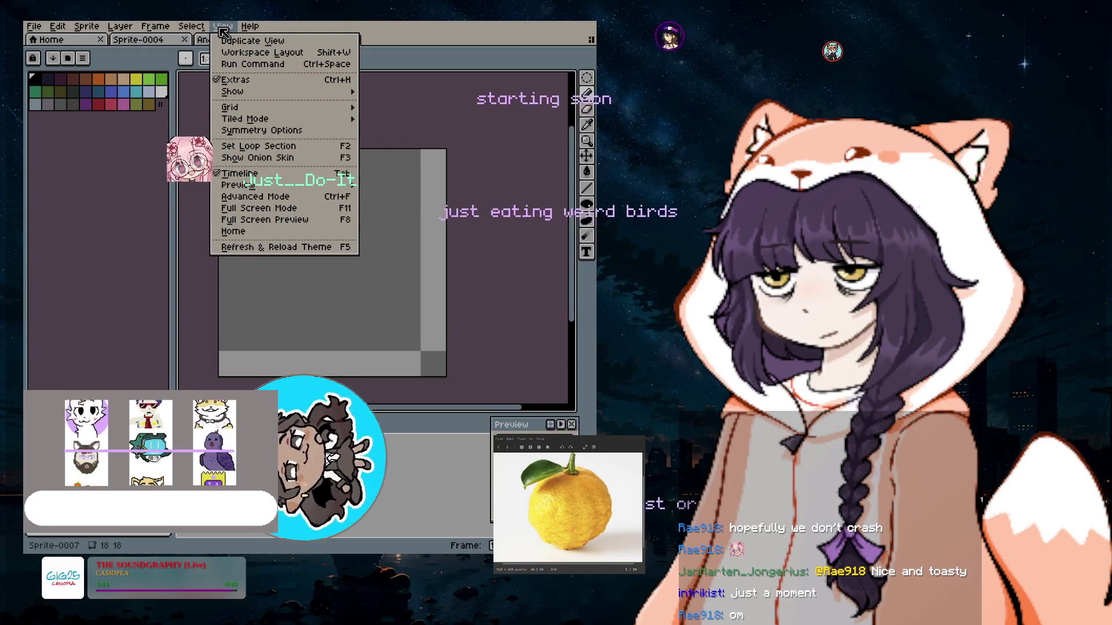
{"action": "left_click", "coordinate": [281, 131]}
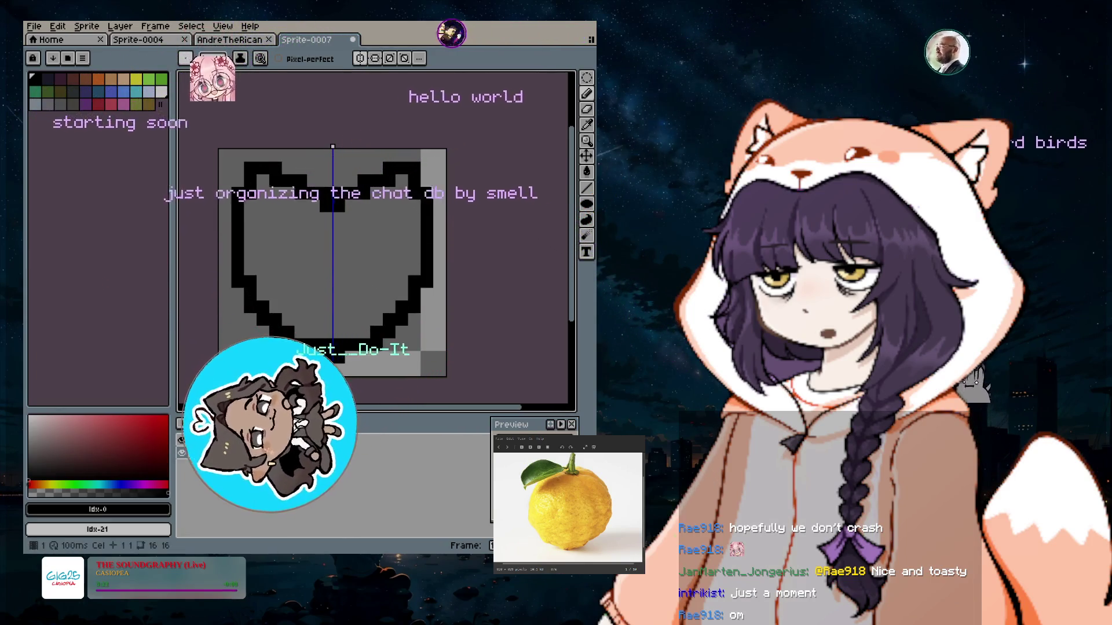
Place a starting black pixel on the canvas, then undo the last stroke.
{"action": "key", "text": "v"}
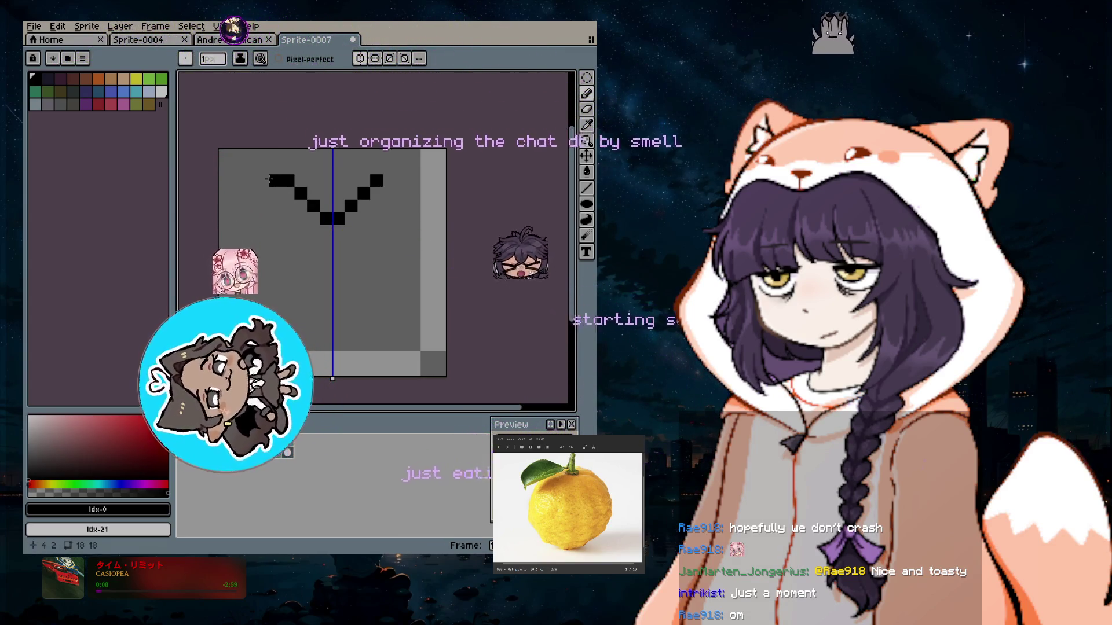
{"action": "left_click", "coordinate": [251, 195]}
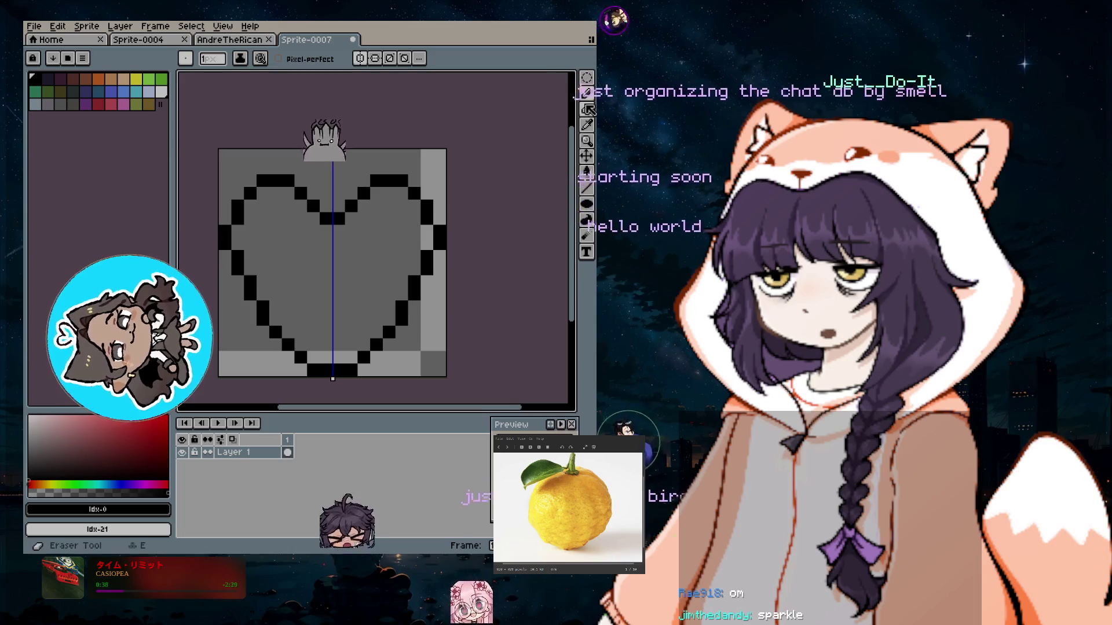
{"action": "key", "text": "ctrl+z"}
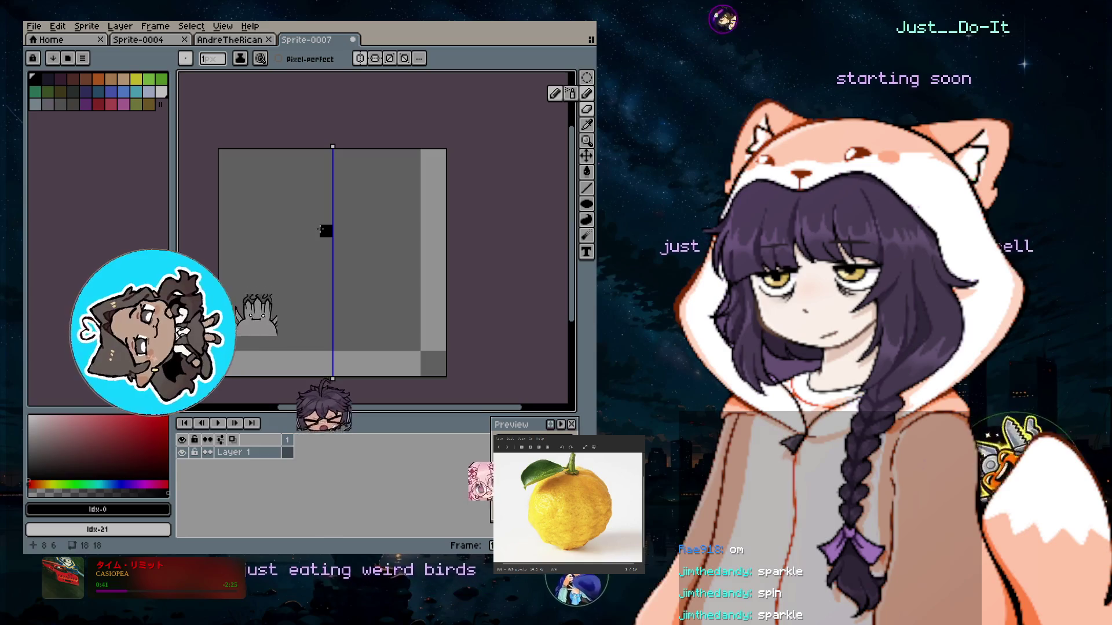
Draw a mirrored V from the bottom and extend its top arms outward as flat rows.
{"action": "left_click_drag", "start_coordinate": [317, 229], "coordinate": [300, 206]}
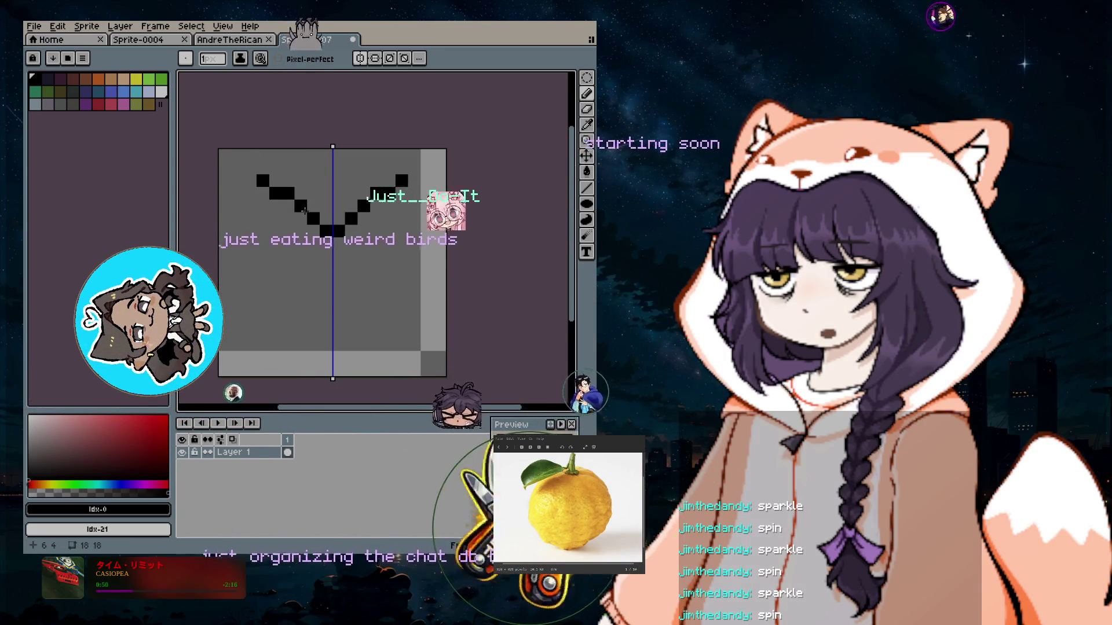
{"action": "left_click", "coordinate": [268, 186]}
{"action": "left_click_drag", "start_coordinate": [268, 187], "coordinate": [262, 169]}
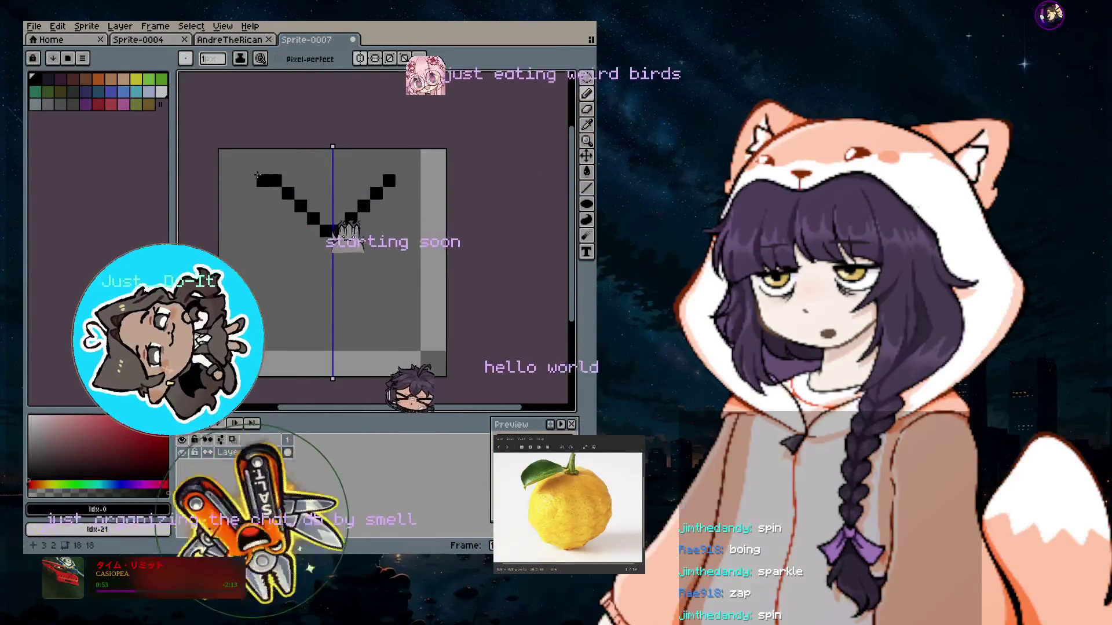
{"action": "key", "text": "ctrl+z"}
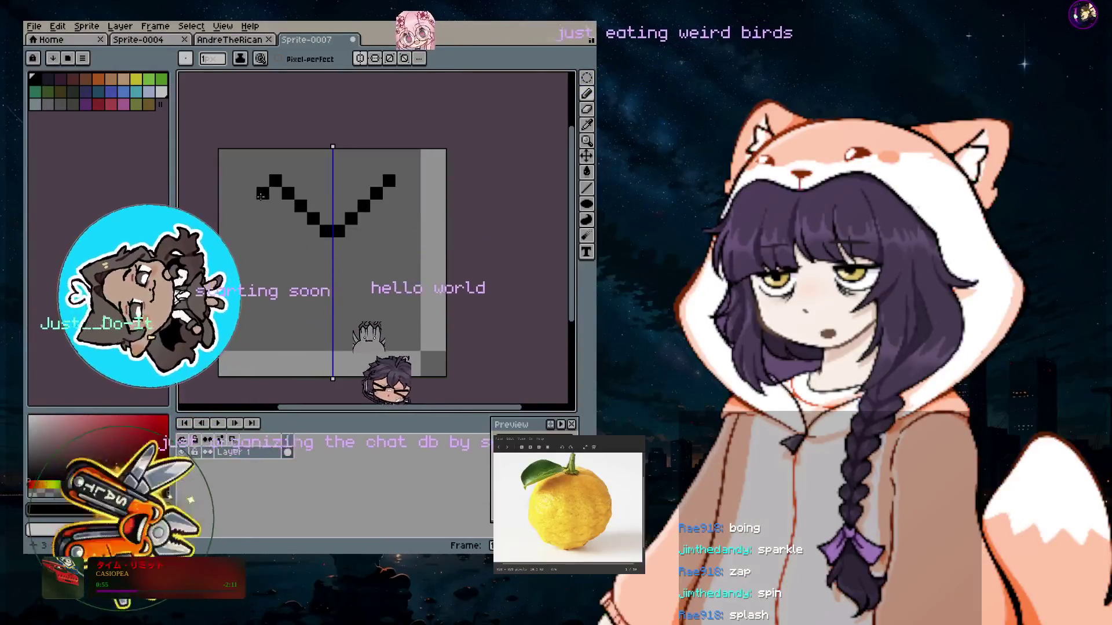
{"action": "left_click_drag", "start_coordinate": [259, 181], "coordinate": [250, 168]}
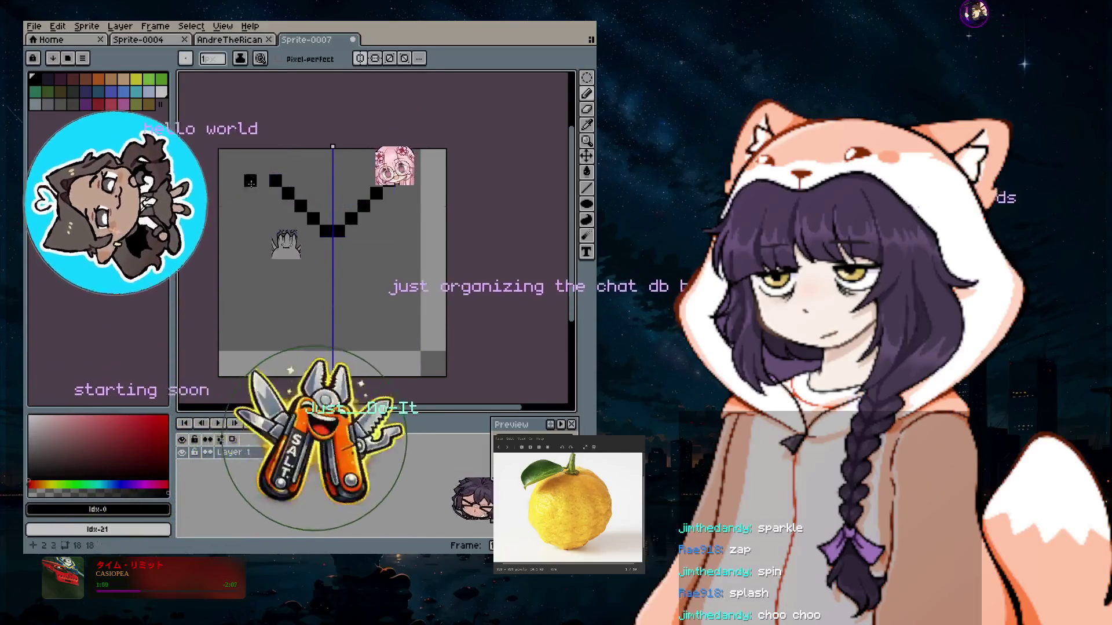
{"action": "key", "text": "ctrl+z"}
{"action": "left_click_drag", "start_coordinate": [256, 180], "coordinate": [244, 180]}
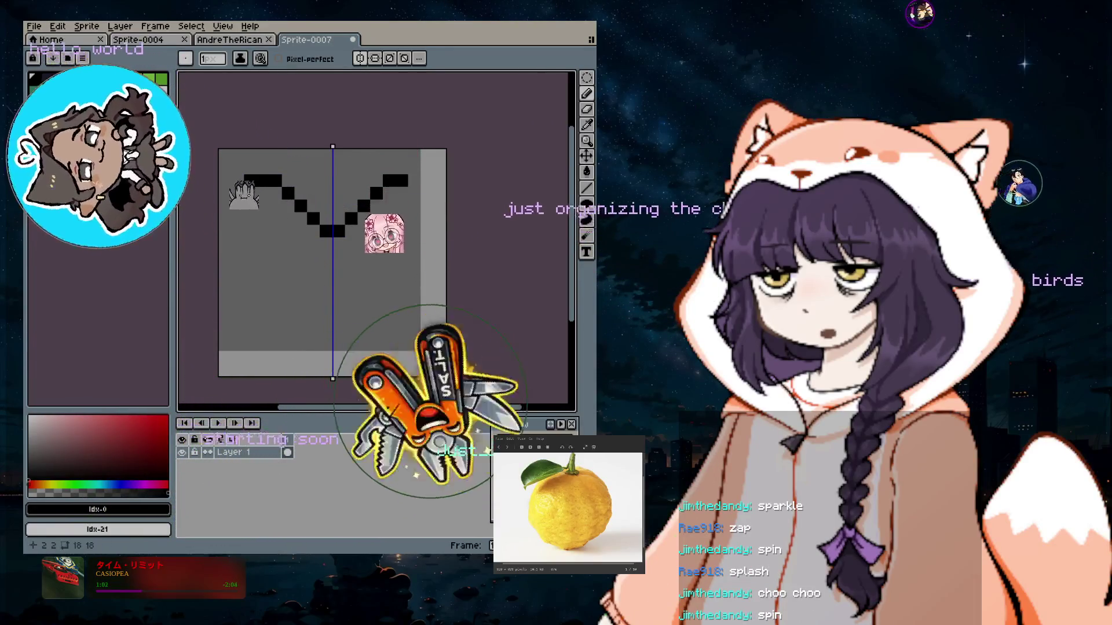
Add the outer lobe pixels and lower diagonal sides, then erase the whole outline.
{"action": "left_click", "coordinate": [238, 195]}
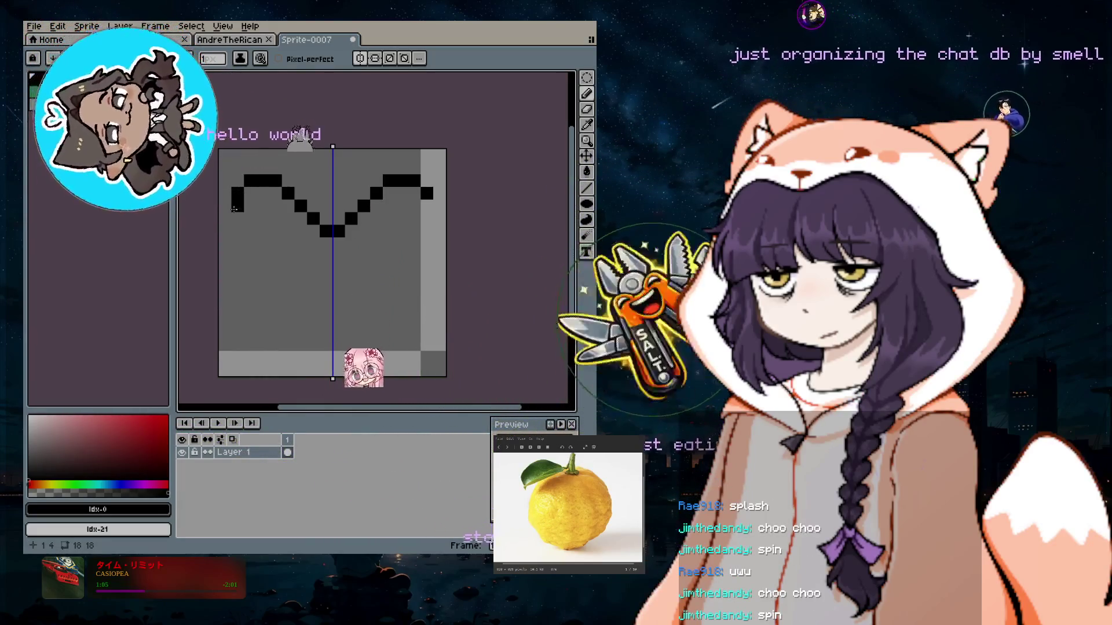
{"action": "left_click", "coordinate": [228, 210]}
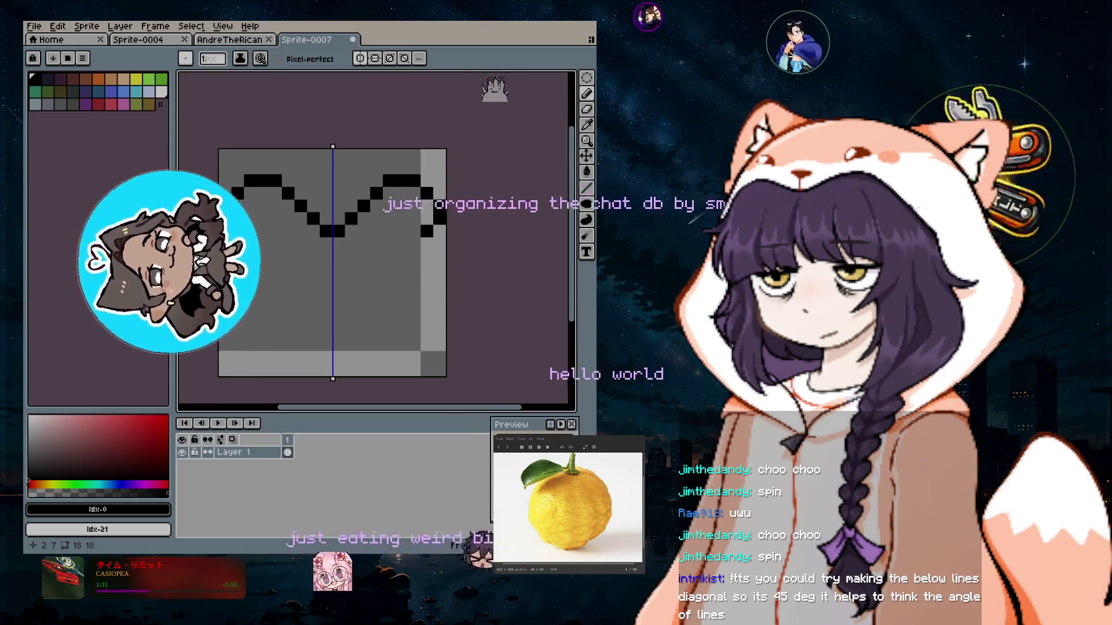
{"action": "left_click", "coordinate": [238, 244]}
{"action": "left_click_drag", "start_coordinate": [250, 256], "coordinate": [288, 319]}
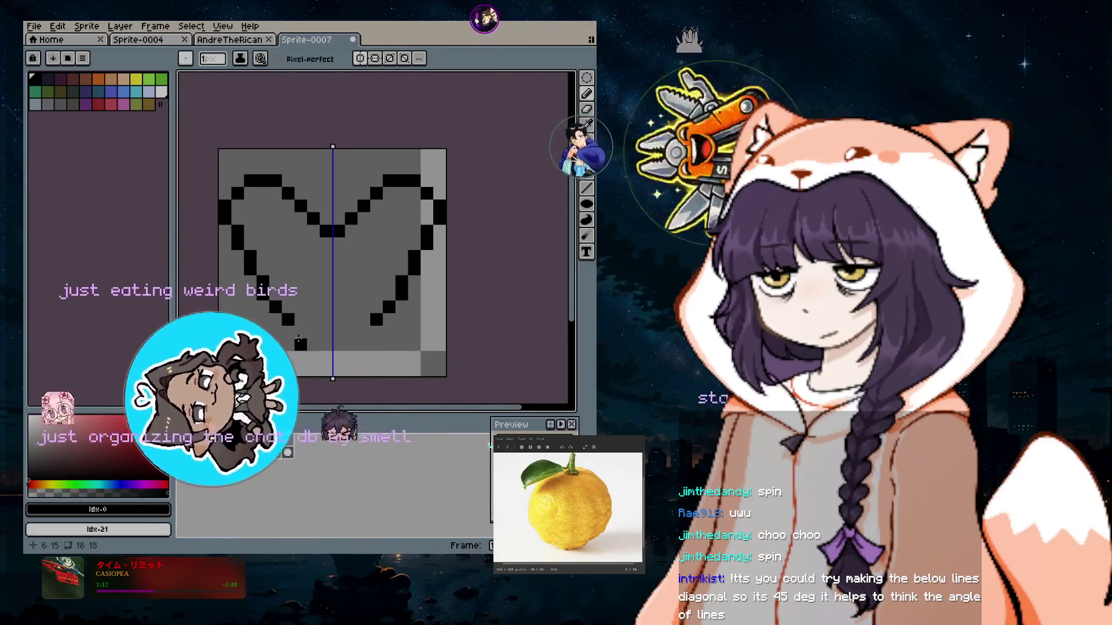
{"action": "left_click", "coordinate": [288, 332]}
{"action": "left_click_drag", "start_coordinate": [293, 332], "coordinate": [326, 370]}
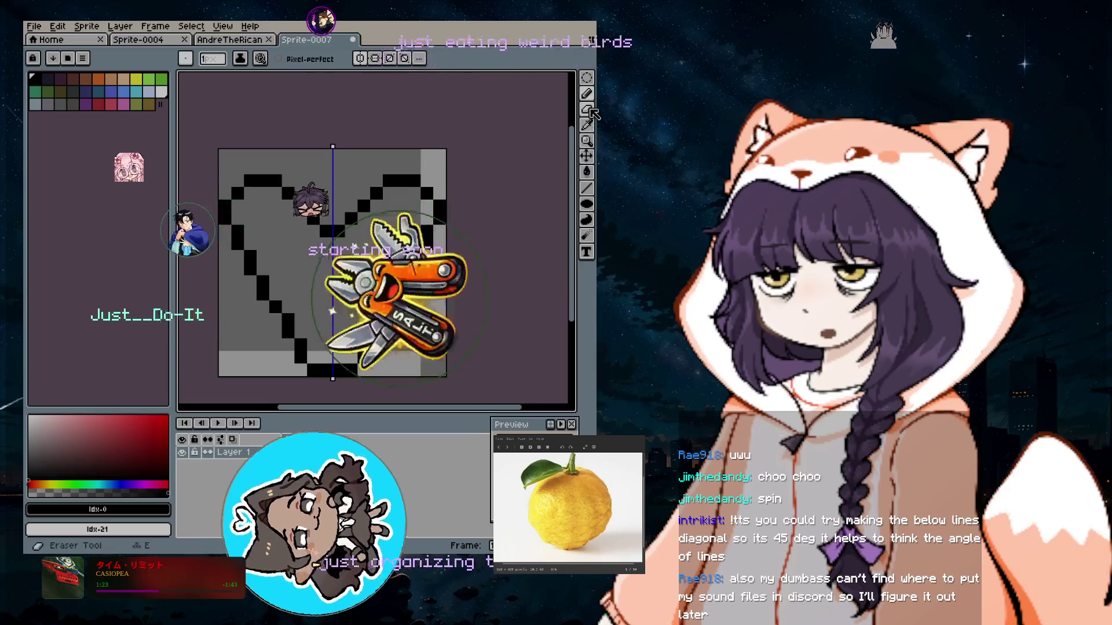
{"action": "left_click", "coordinate": [333, 255]}
{"action": "left_click", "coordinate": [587, 93]}
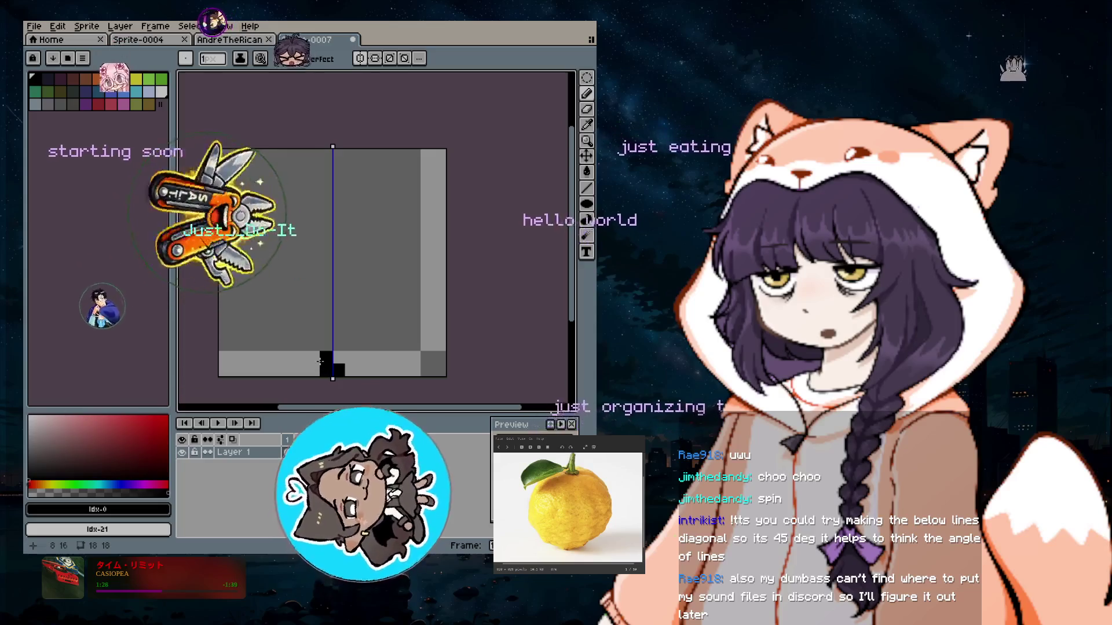
Draw mirrored 45-degree diagonals up from the bottom point with the Line tool.
{"action": "left_click", "coordinate": [320, 358]}
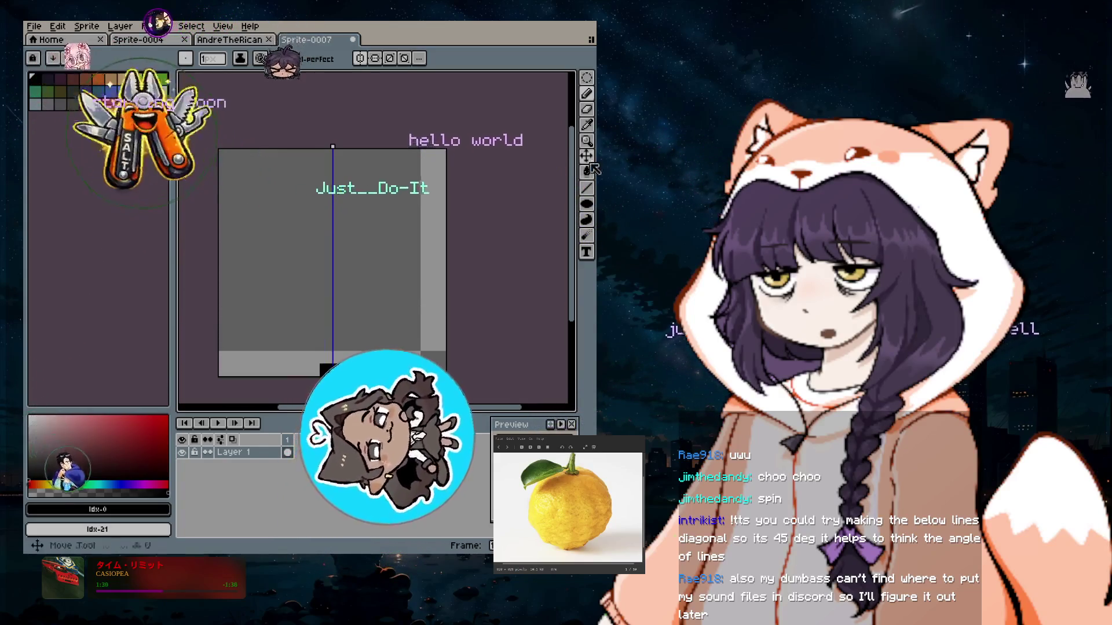
{"action": "left_click", "coordinate": [555, 188]}
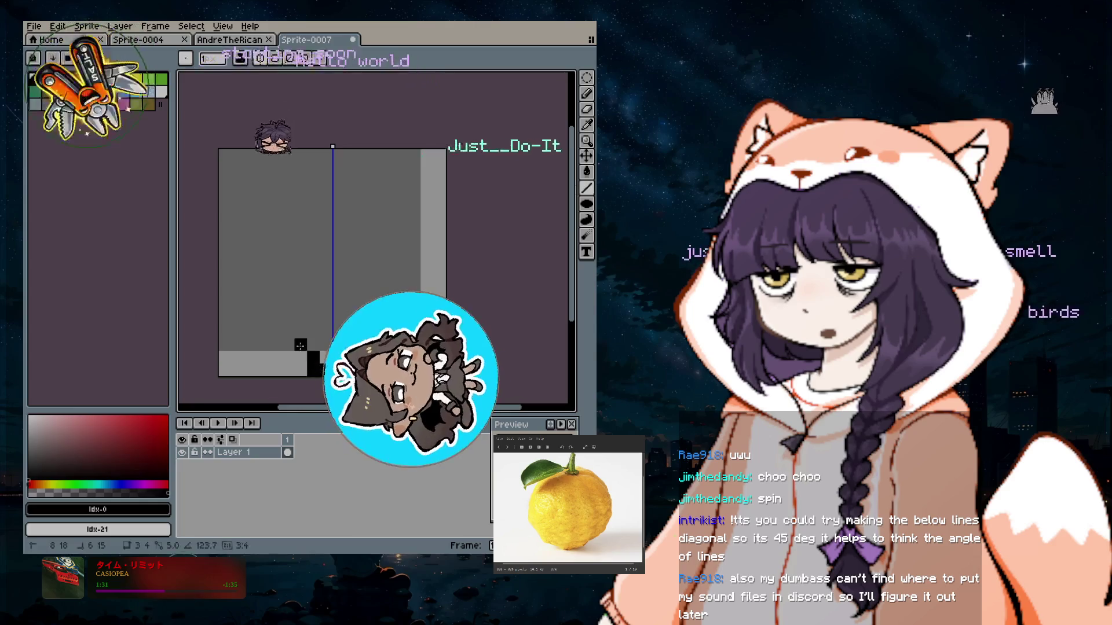
{"action": "left_click_drag", "start_coordinate": [326, 371], "coordinate": [213, 270]}
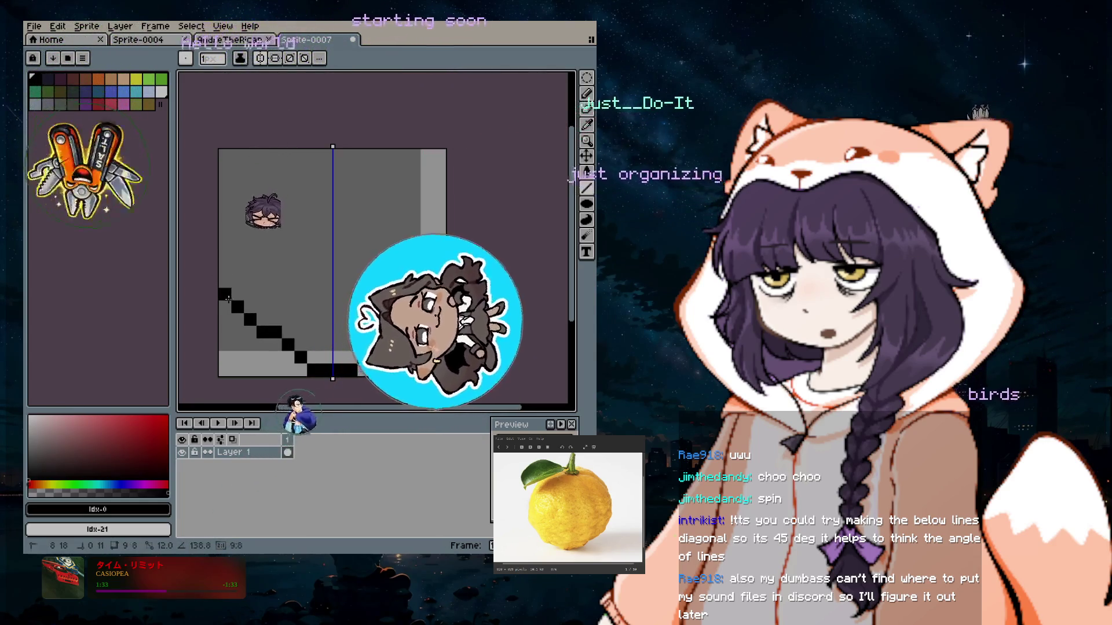
{"action": "mouse_move", "coordinate": [229, 270]}
{"action": "left_mouse_down"}
{"action": "mouse_move", "coordinate": [238, 298]}
{"action": "mouse_move", "coordinate": [332, 375]}
{"action": "mouse_move", "coordinate": [250, 280]}
{"action": "left_mouse_up"}
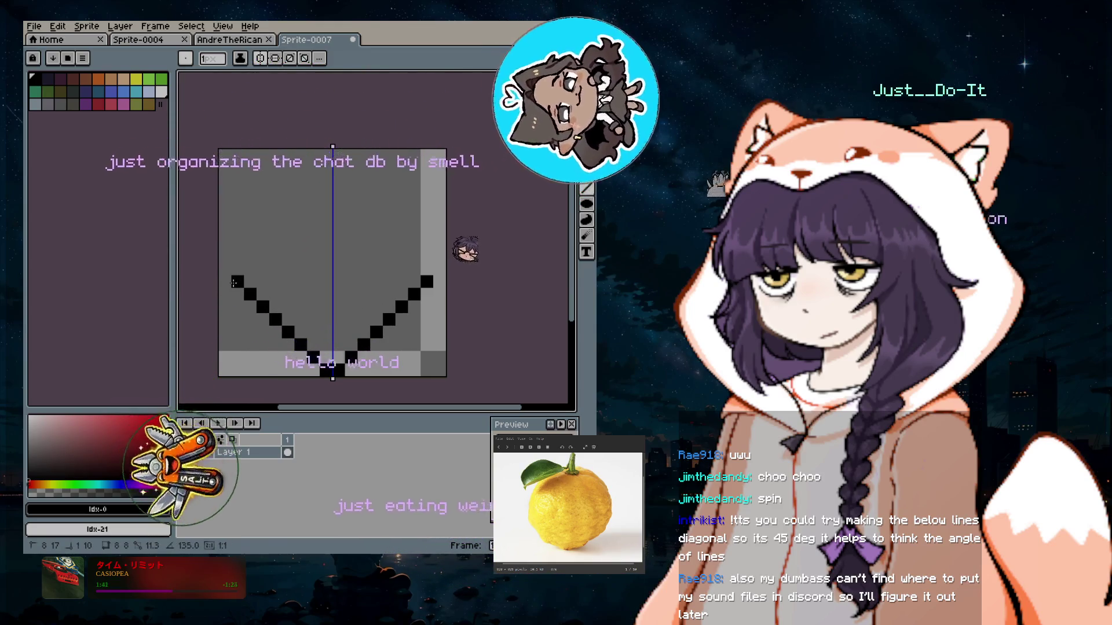
{"action": "left_click_drag", "start_coordinate": [250, 281], "coordinate": [235, 283]}
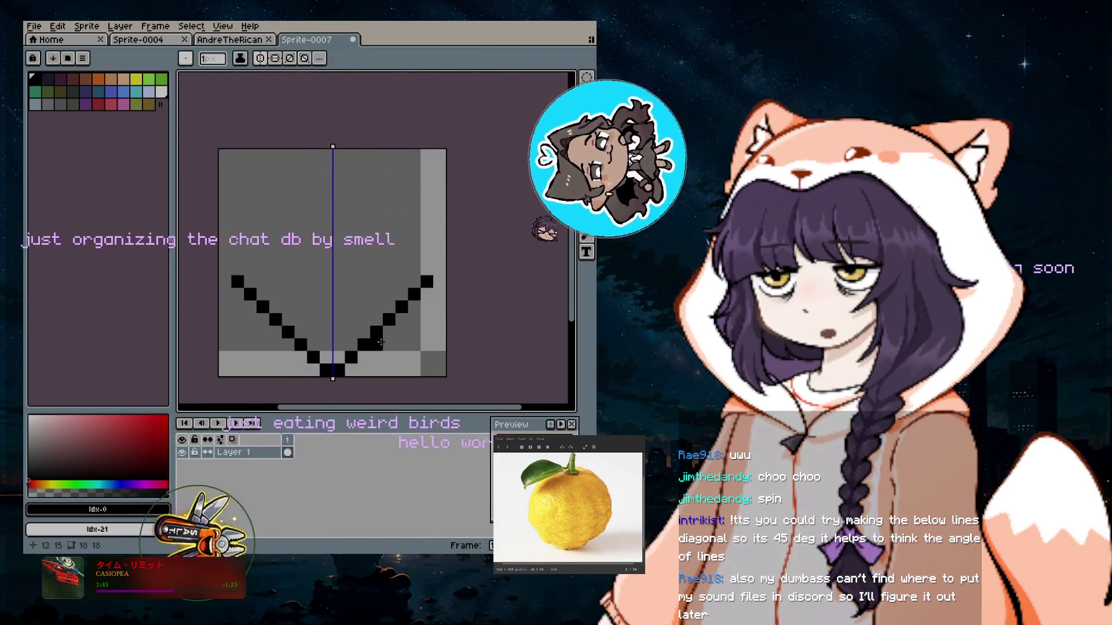
Place mirrored black pixels for the top lobes and the central dip.
{"action": "left_click", "coordinate": [272, 221]}
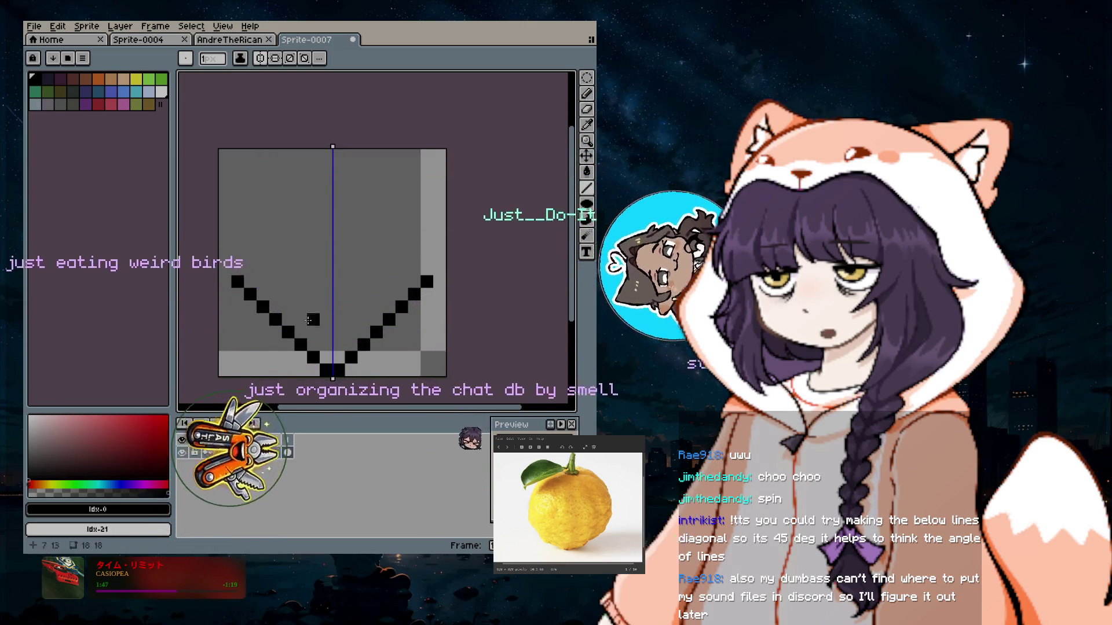
{"action": "left_click", "coordinate": [326, 231]}
{"action": "left_click", "coordinate": [313, 218]}
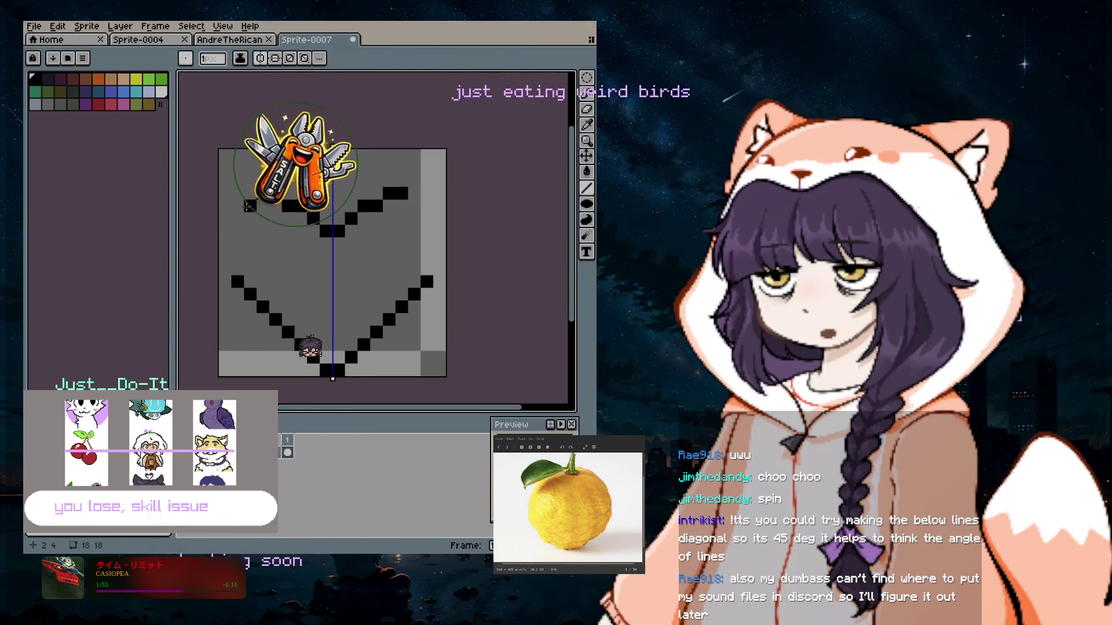
Add mirrored side pixels and a two-pixel column on both outer sides, undoing strays.
{"action": "left_click", "coordinate": [247, 207]}
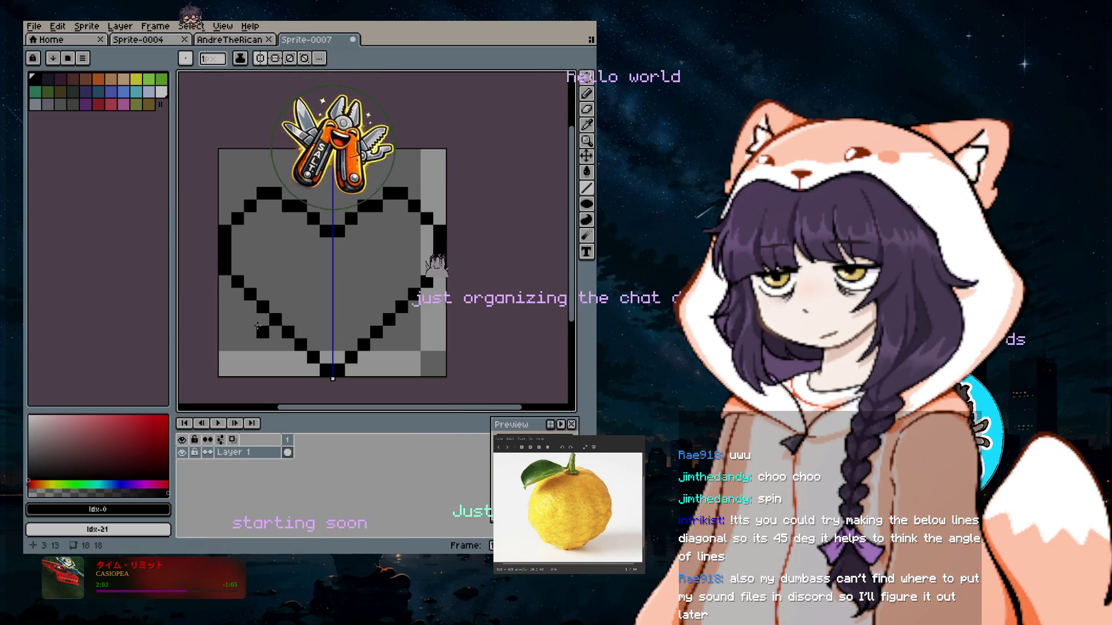
{"action": "left_click", "coordinate": [249, 258]}
{"action": "left_click", "coordinate": [236, 269]}
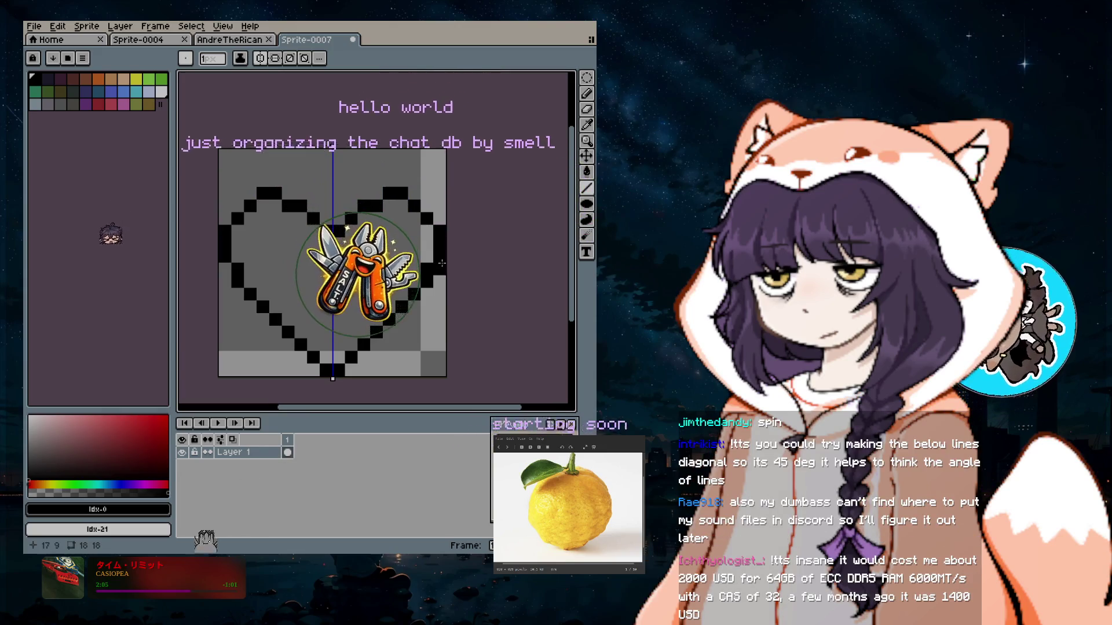
{"action": "key", "text": "ctrl+z"}
{"action": "key", "text": "ctrl+z"}
{"action": "key", "text": "ctrl+z"}
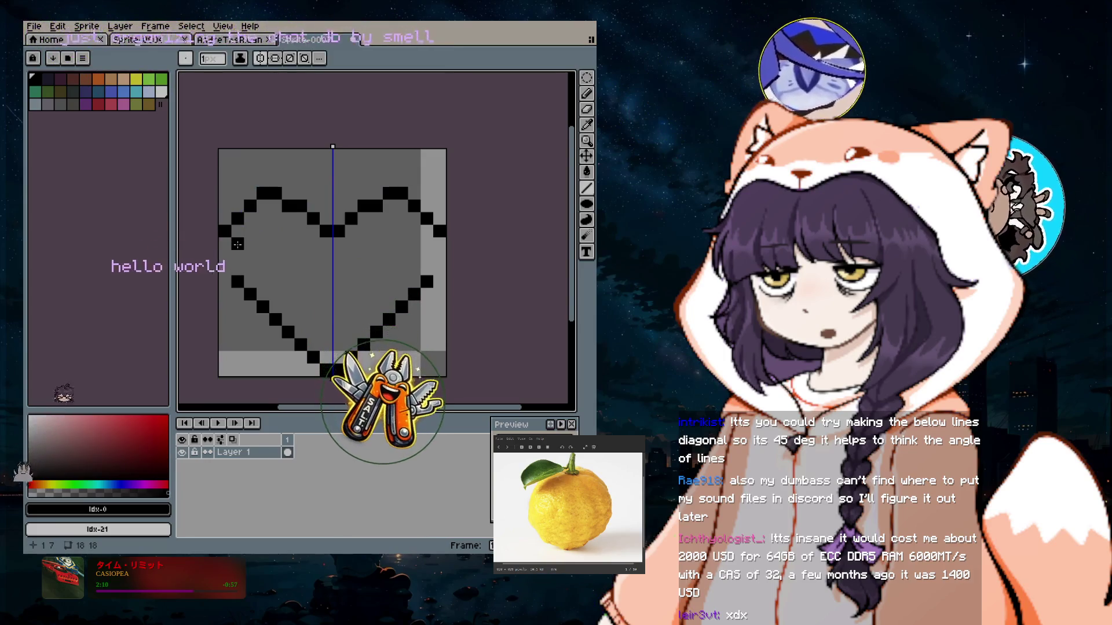
{"action": "left_click", "coordinate": [262, 256]}
{"action": "key", "text": "ctrl+z"}
{"action": "key", "text": "ctrl+z"}
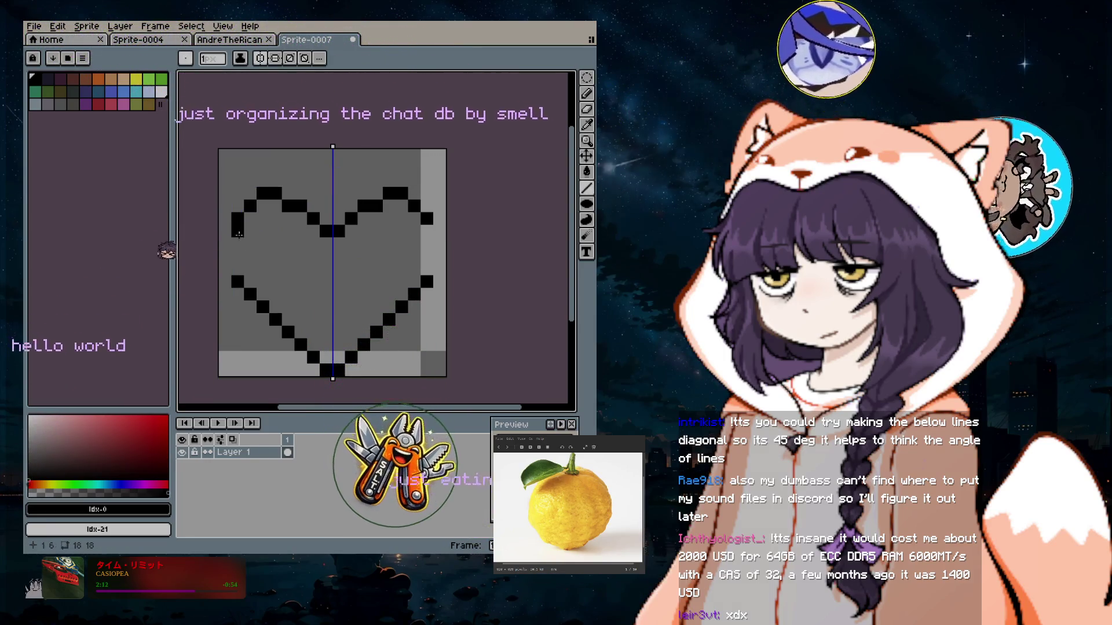
{"action": "left_click", "coordinate": [239, 232]}
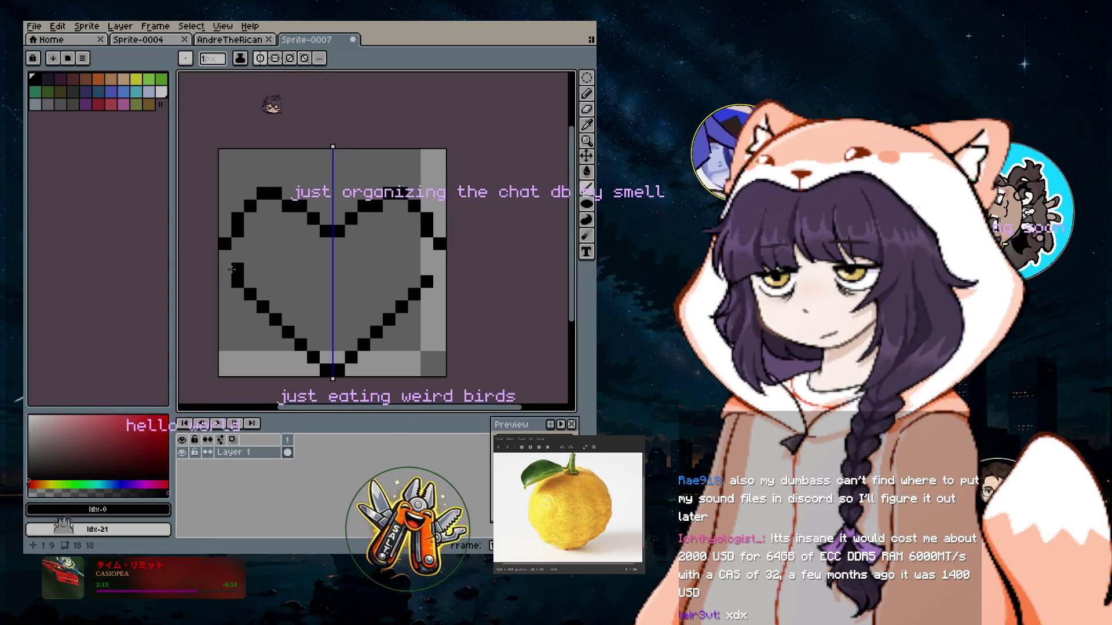
{"action": "left_click_drag", "start_coordinate": [225, 241], "coordinate": [234, 273]}
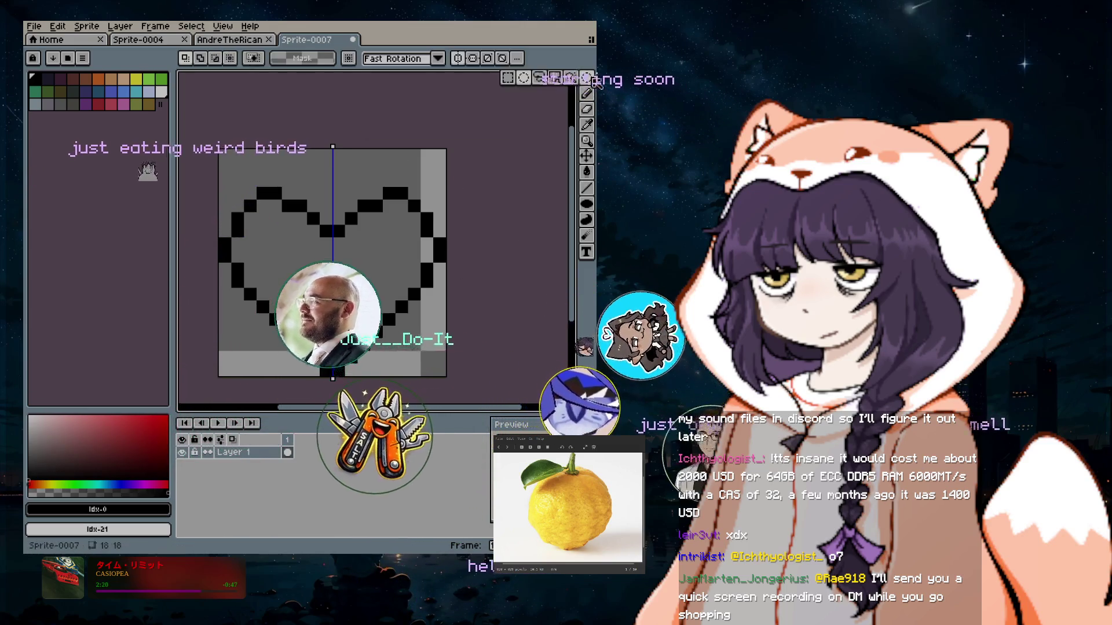
Undo the stray corner pixels, then select all and move the heart two pixels up.
{"action": "mouse_move", "coordinate": [173, 374]}
{"action": "left_mouse_down"}
{"action": "mouse_move", "coordinate": [433, 374]}
{"action": "mouse_move", "coordinate": [162, 373]}
{"action": "left_mouse_up"}
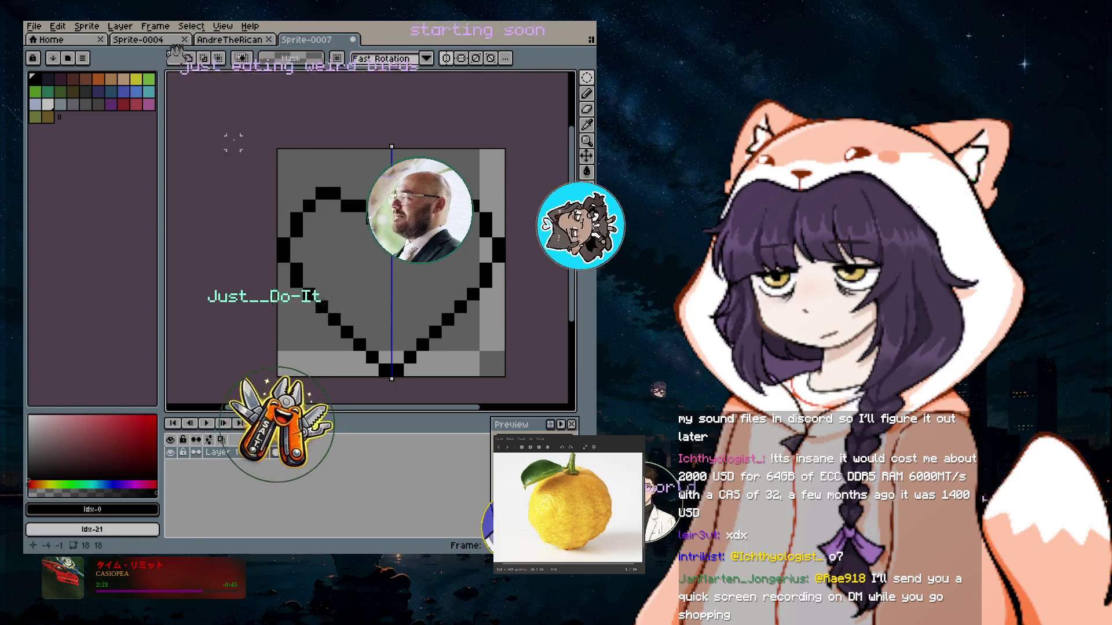
{"action": "key", "text": "ctrl+z"}
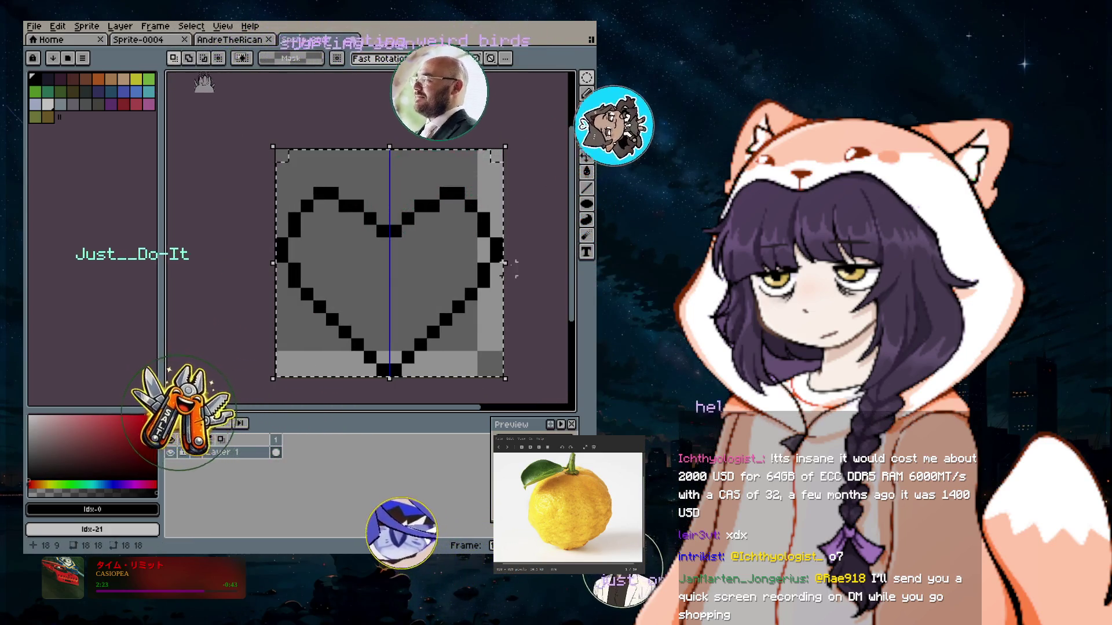
{"action": "key", "text": "ctrl+a"}
{"action": "key", "text": "Left"}
{"action": "key", "text": "Right"}
{"action": "key", "text": "Up"}
{"action": "key", "text": "Up"}
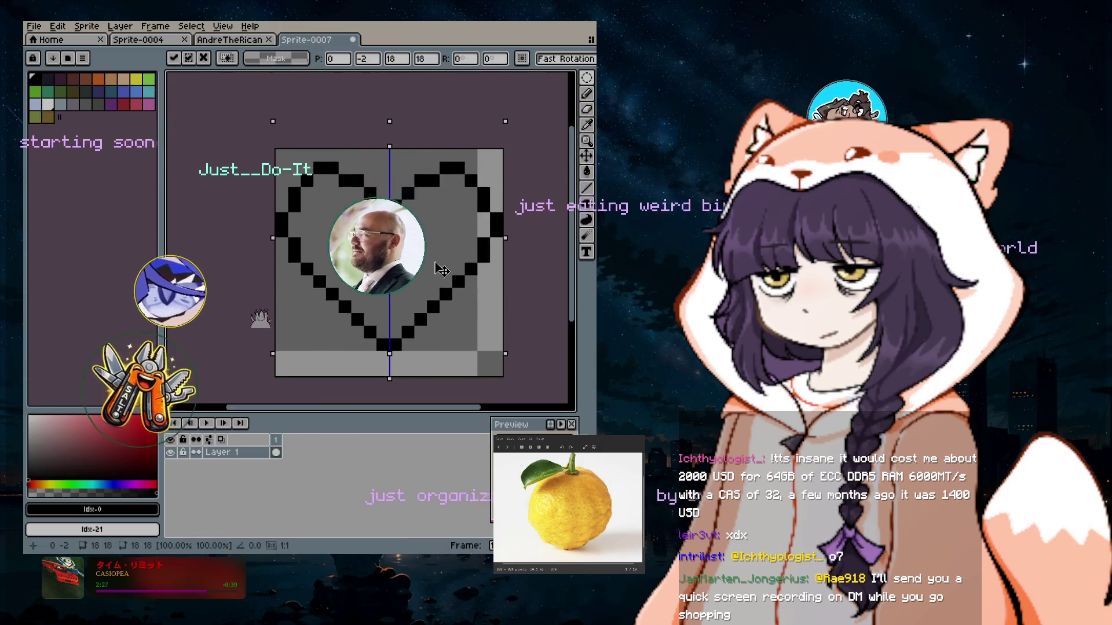
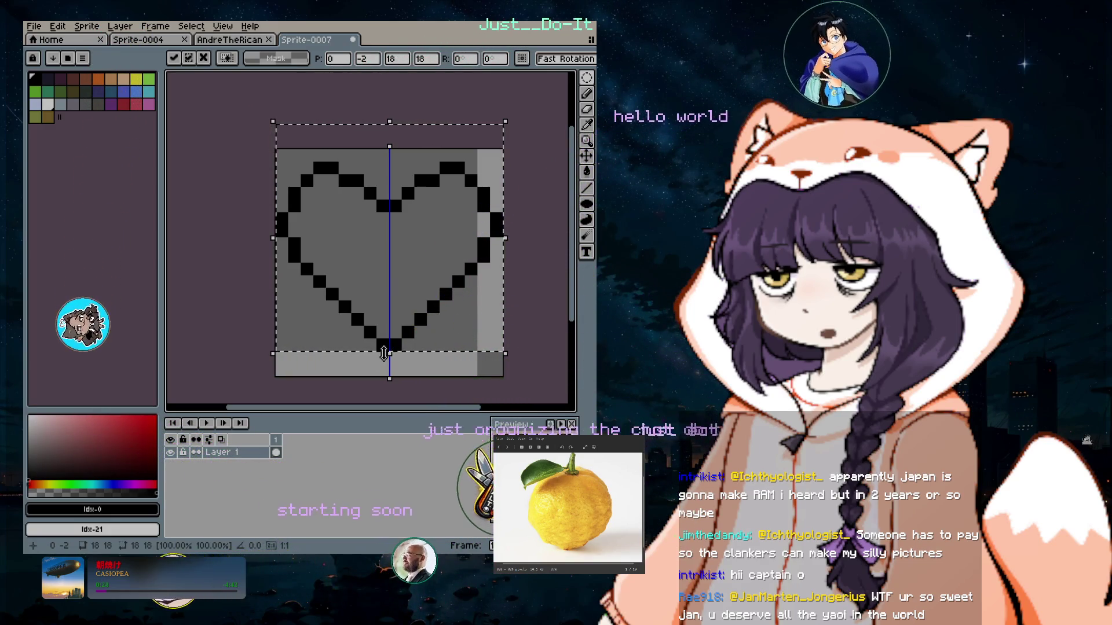
Stretch the heart outline down and up to 18x20 pixels and apply the resize.
{"action": "left_click_drag", "start_coordinate": [387, 351], "coordinate": [390, 371]}
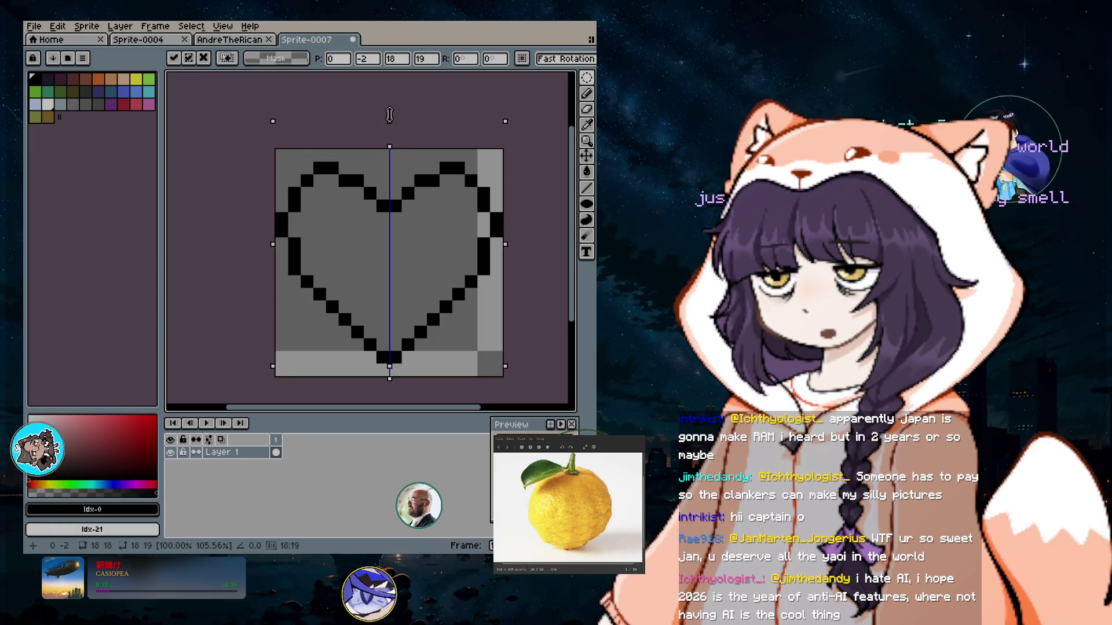
{"action": "mouse_move", "coordinate": [393, 104]}
{"action": "left_mouse_down"}
{"action": "mouse_move", "coordinate": [398, 132]}
{"action": "mouse_move", "coordinate": [390, 118]}
{"action": "left_mouse_up"}
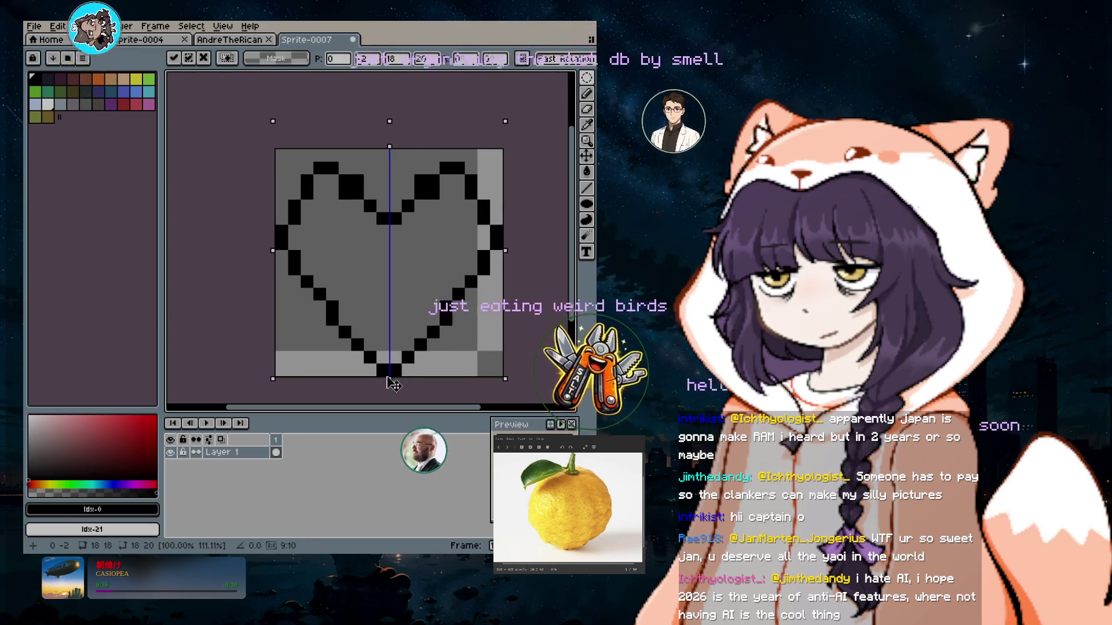
{"action": "key", "text": "ctrl+d"}
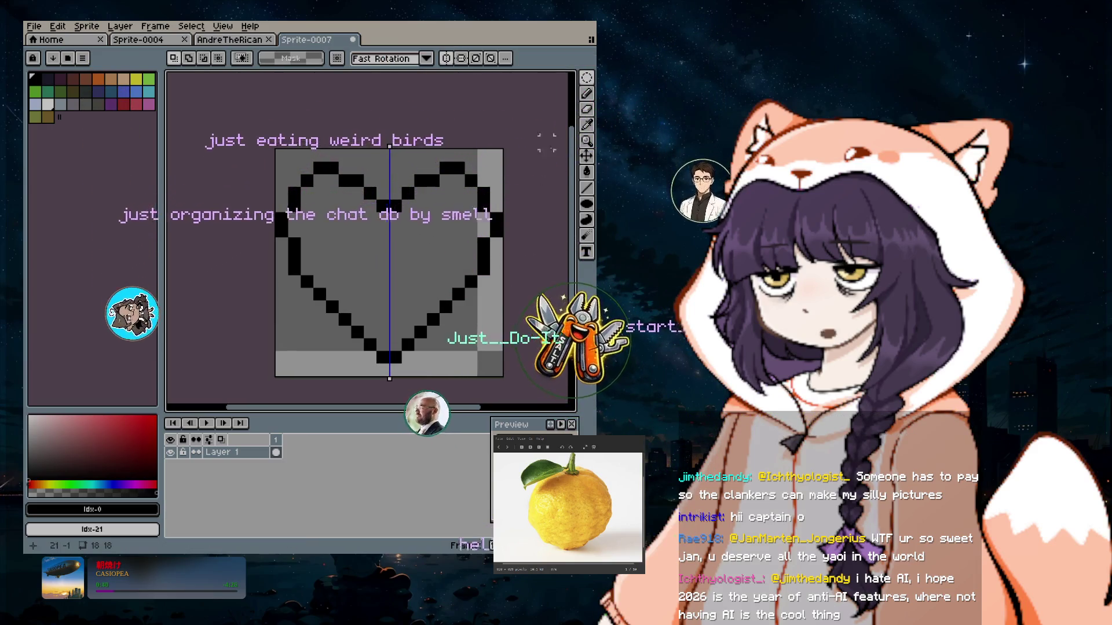
Switch between the Pencil and Paint Bucket tools, then bring up the Layer menu.
{"action": "left_click", "coordinate": [586, 94]}
{"action": "left_click", "coordinate": [586, 172]}
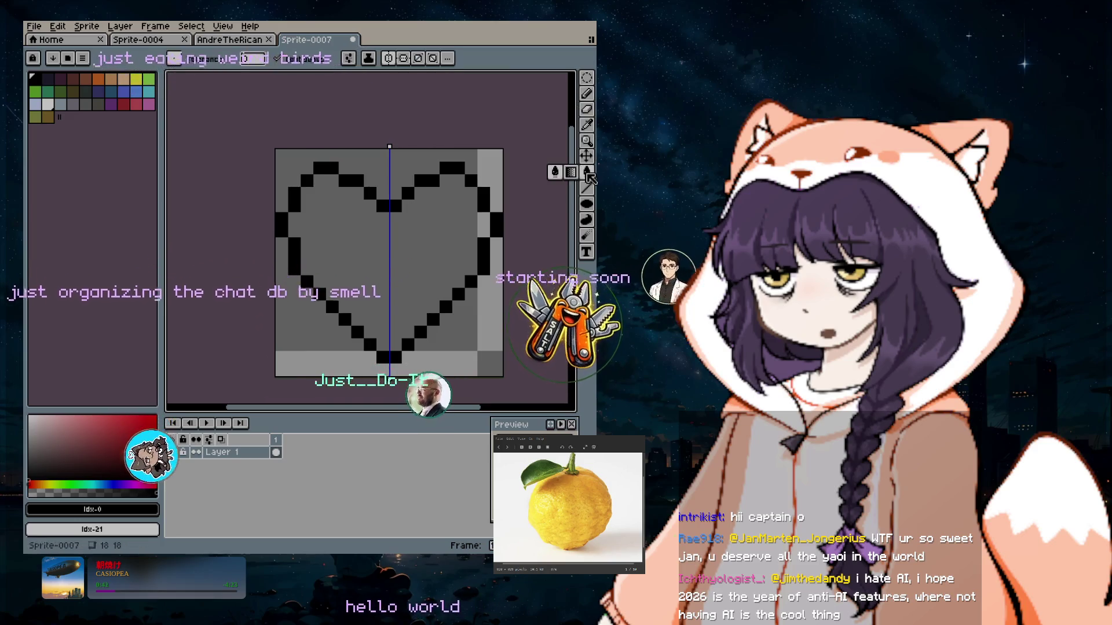
{"action": "left_click", "coordinate": [120, 26]}
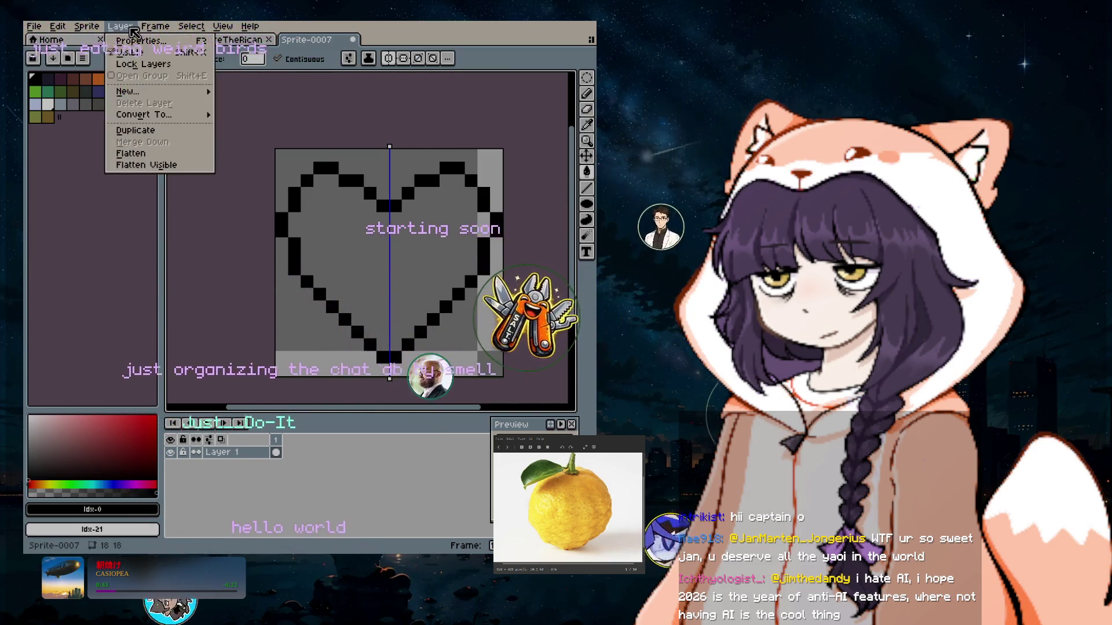
Add Layer 2 above Layer 1, then try a pink bucket fill on it and undo it.
{"action": "mouse_move", "coordinate": [163, 91]}
{"action": "left_click", "coordinate": [220, 93]}
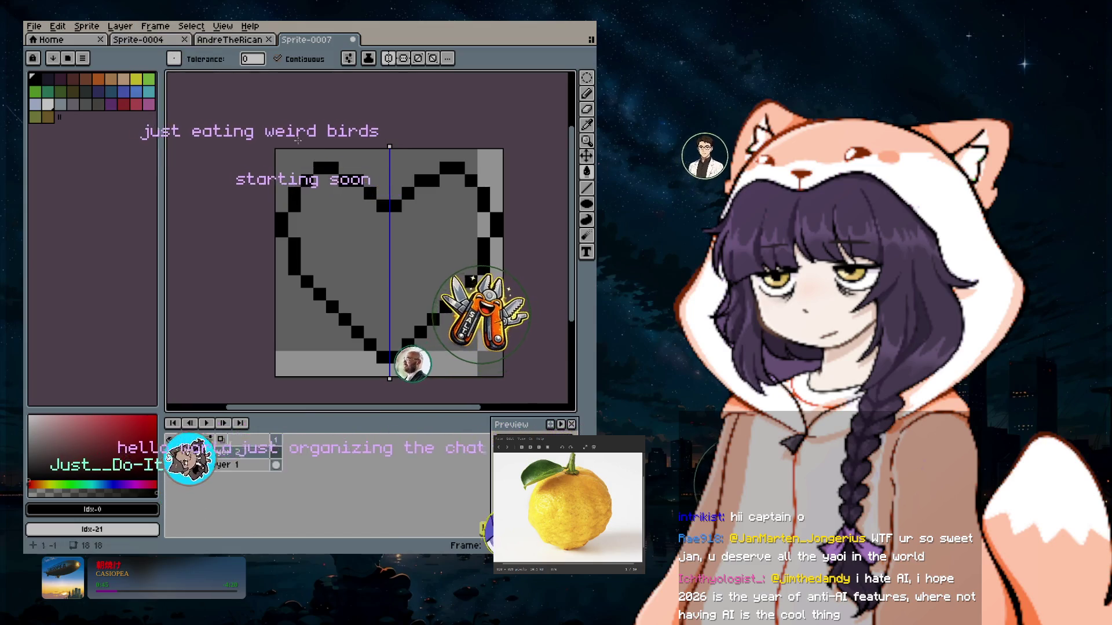
{"action": "left_click", "coordinate": [149, 104]}
{"action": "left_click", "coordinate": [304, 365]}
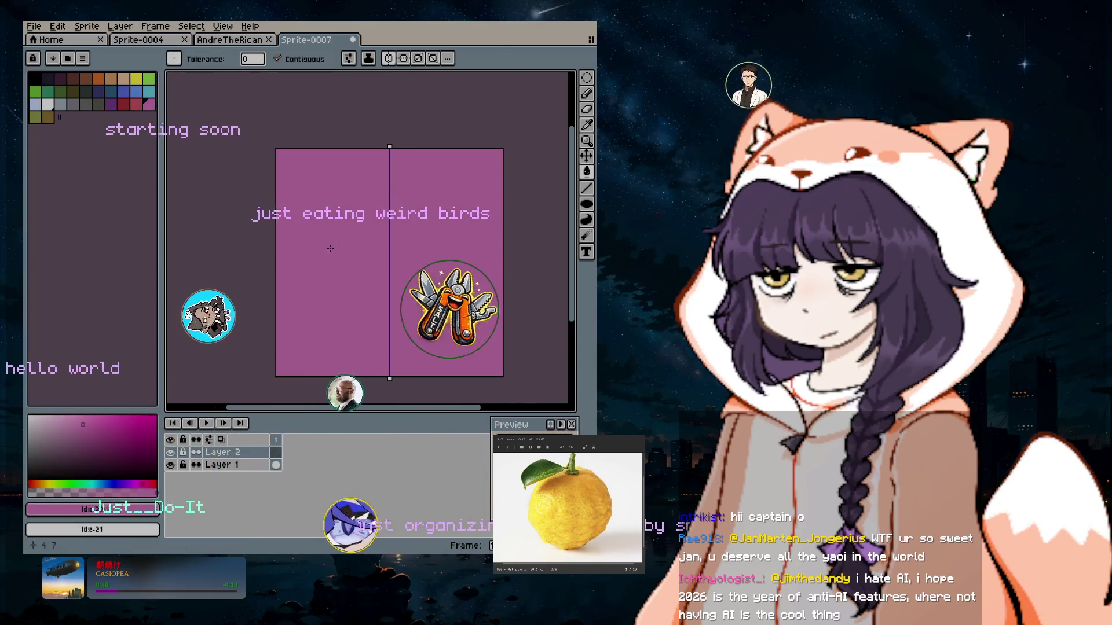
{"action": "key", "text": "ctrl+z"}
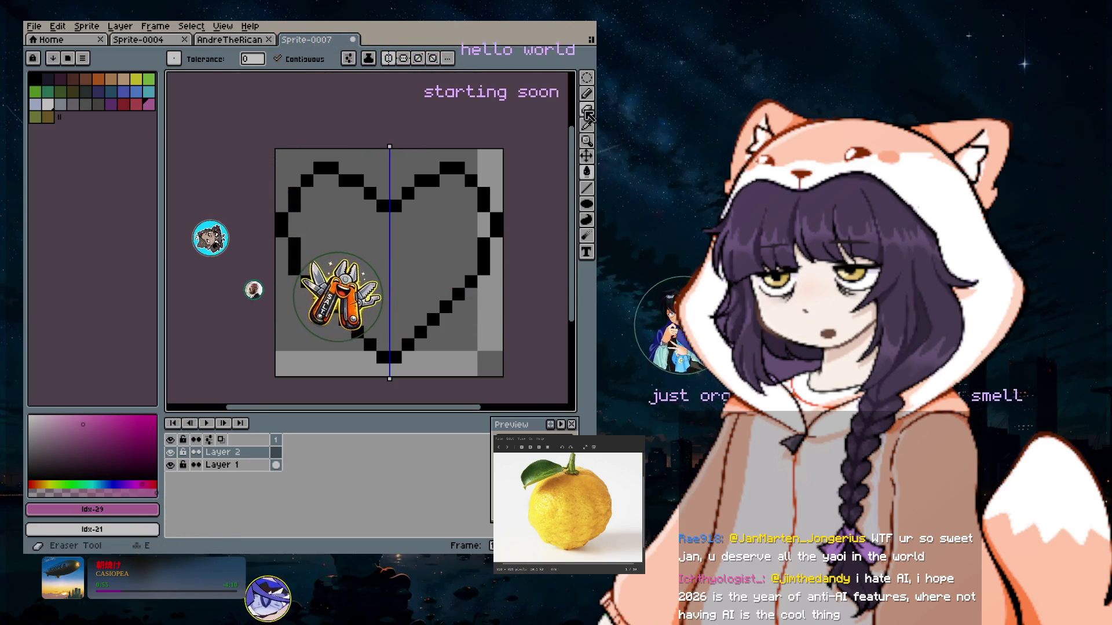
{"action": "key", "text": "b"}
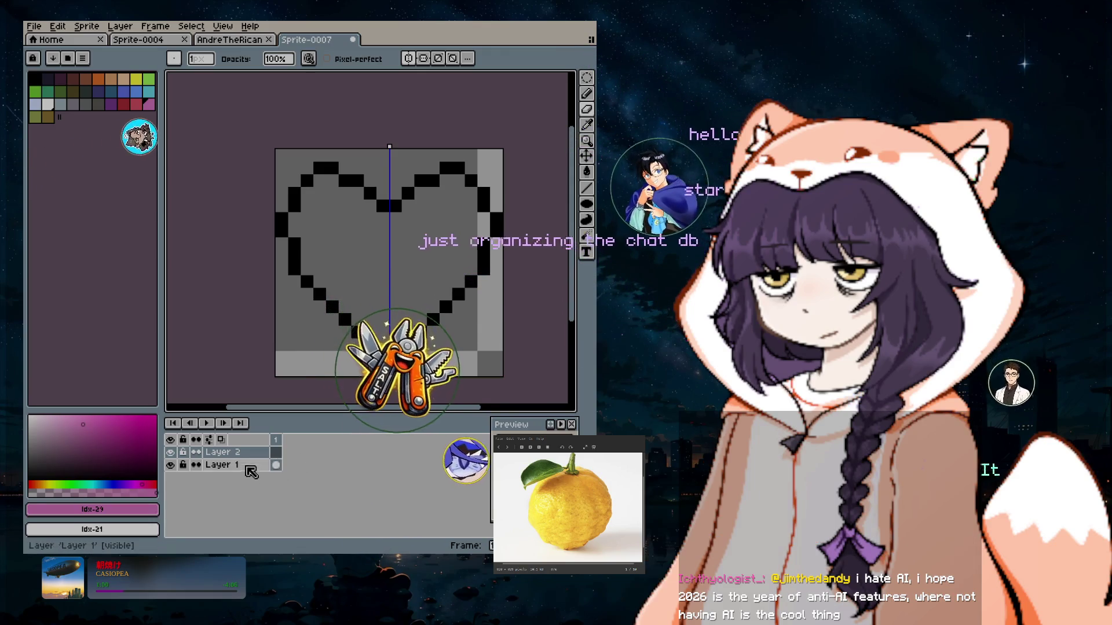
Erase the upper and lower side pixels on both heart halves with a 1px eraser.
{"action": "left_click_drag", "start_coordinate": [483, 239], "coordinate": [483, 274]}
{"action": "mouse_move", "coordinate": [483, 211]}
{"action": "left_mouse_down"}
{"action": "mouse_move", "coordinate": [483, 189]}
{"action": "mouse_move", "coordinate": [497, 231]}
{"action": "left_mouse_up"}
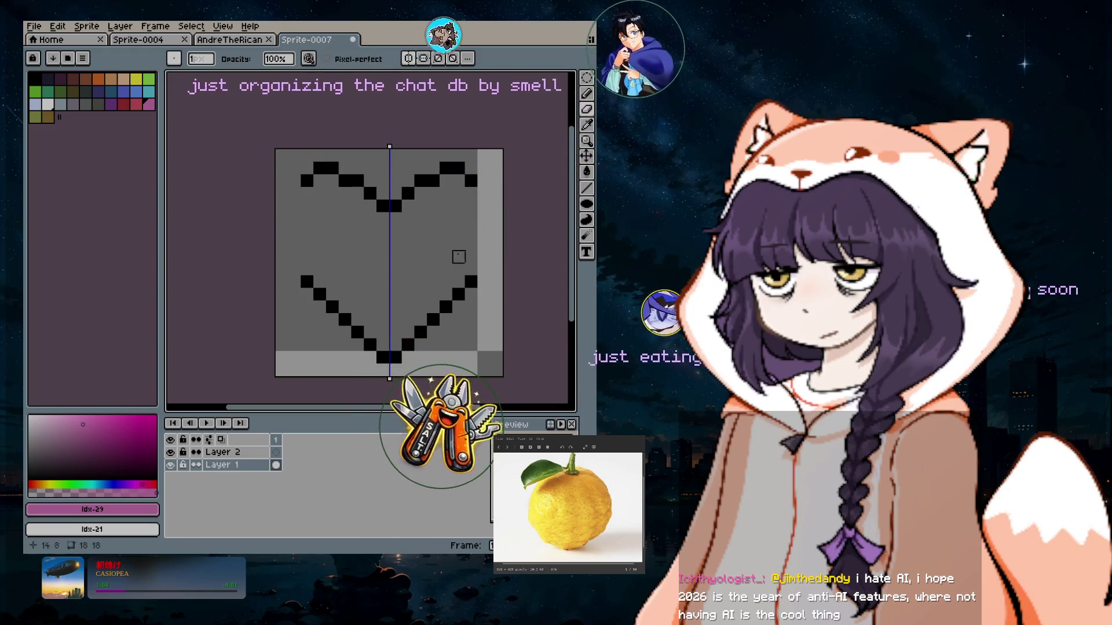
{"action": "key", "text": "b"}
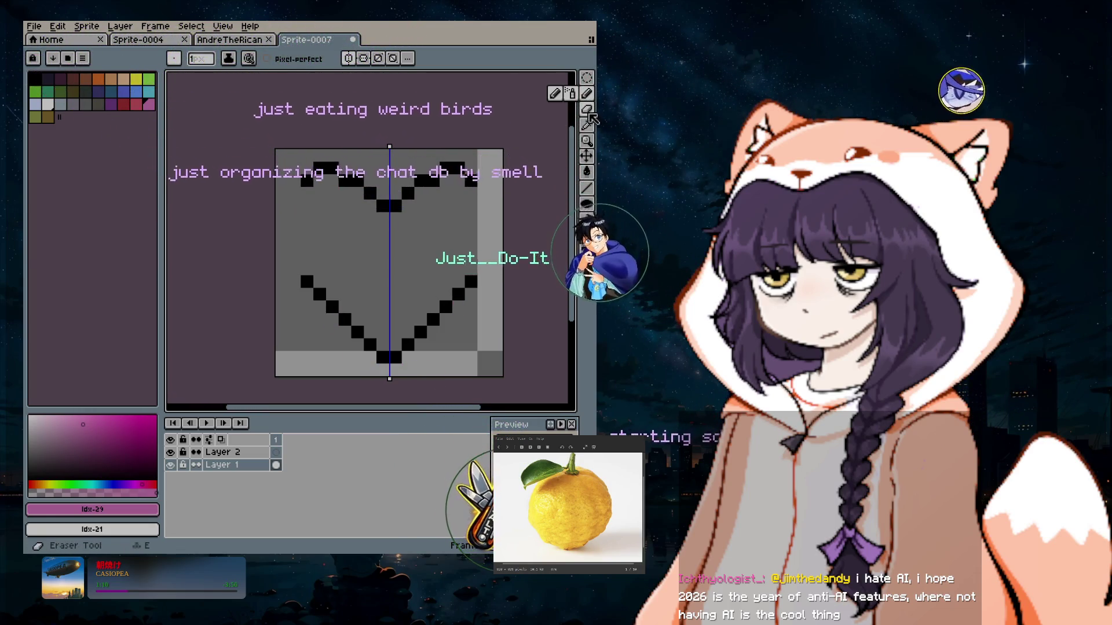
Select the lower part of the heart and move it down one pixel.
{"action": "left_click", "coordinate": [586, 77]}
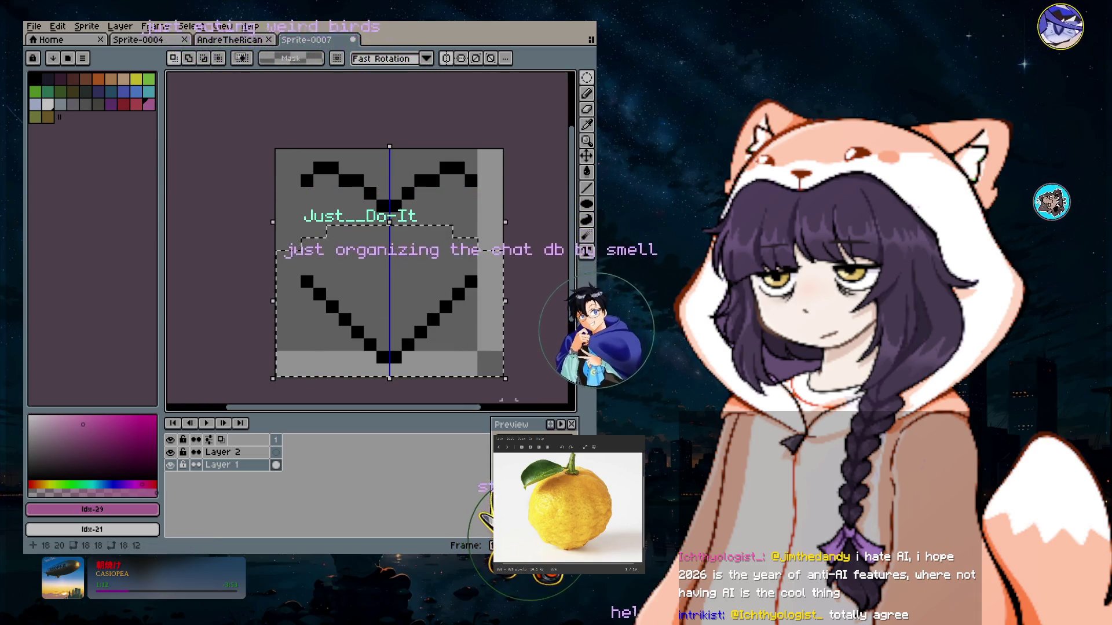
{"action": "left_click_drag", "start_coordinate": [275, 226], "coordinate": [503, 376]}
{"action": "left_click_drag", "start_coordinate": [488, 317], "coordinate": [487, 330]}
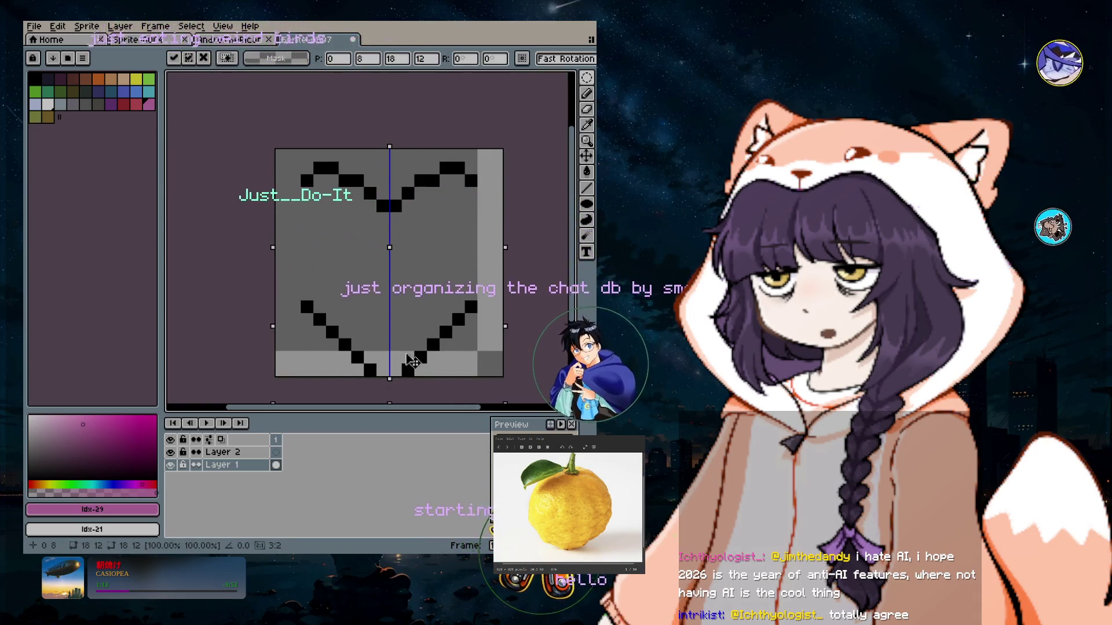
Add a black pixel to the heart's edge with the Pencil, then undo the misplaced pixel.
{"action": "left_click", "coordinate": [587, 187]}
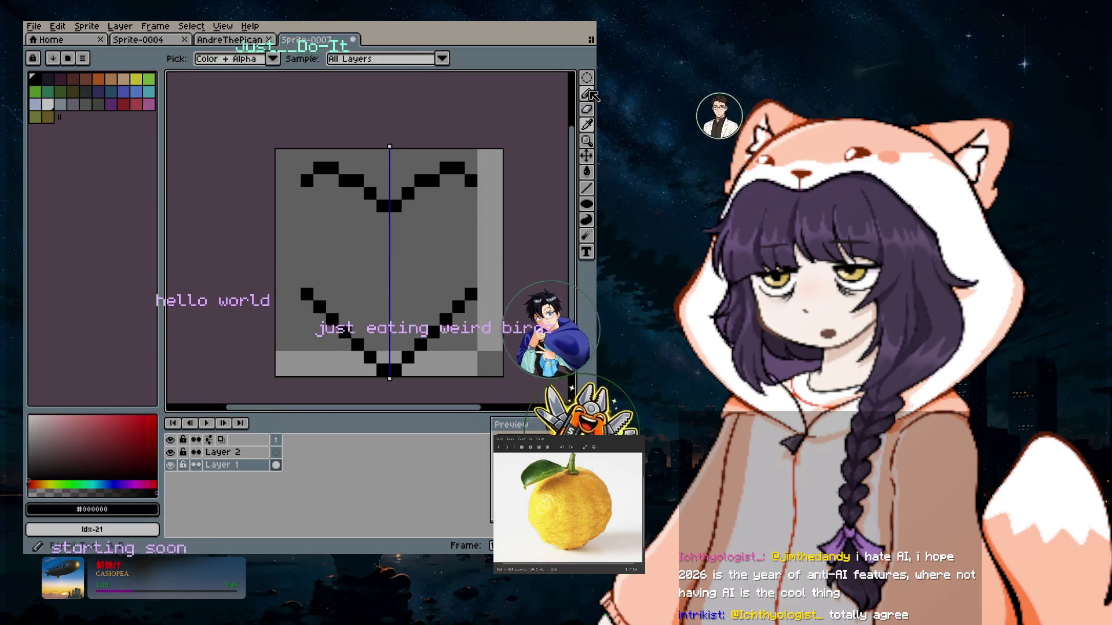
{"action": "left_click", "coordinate": [587, 94]}
{"action": "left_click", "coordinate": [485, 293]}
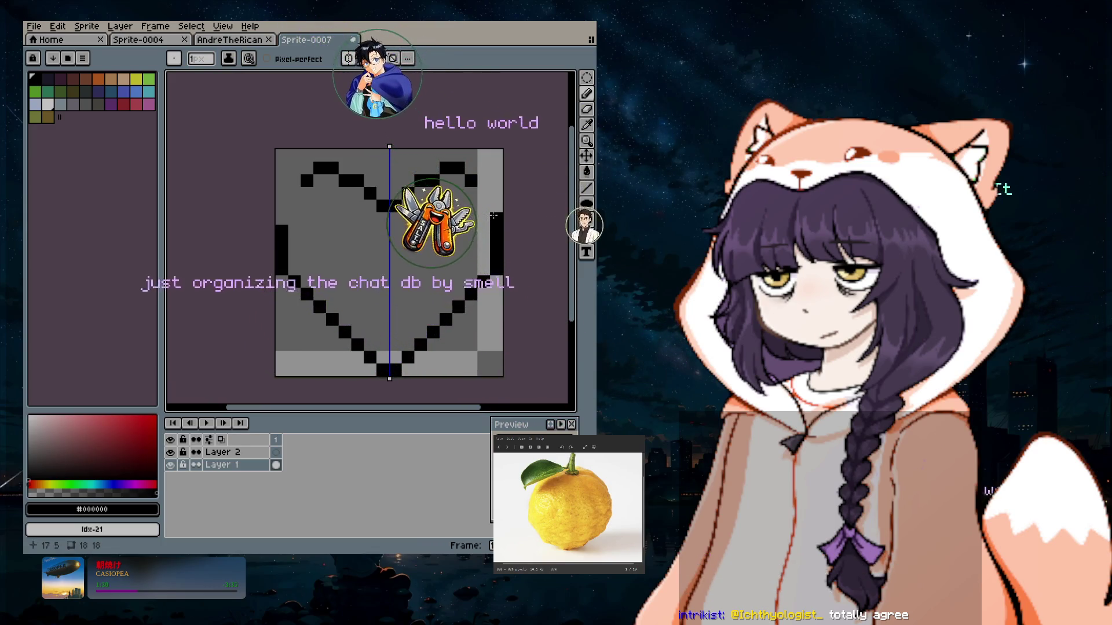
{"action": "key", "text": "ctrl+z"}
{"action": "key", "text": "v"}
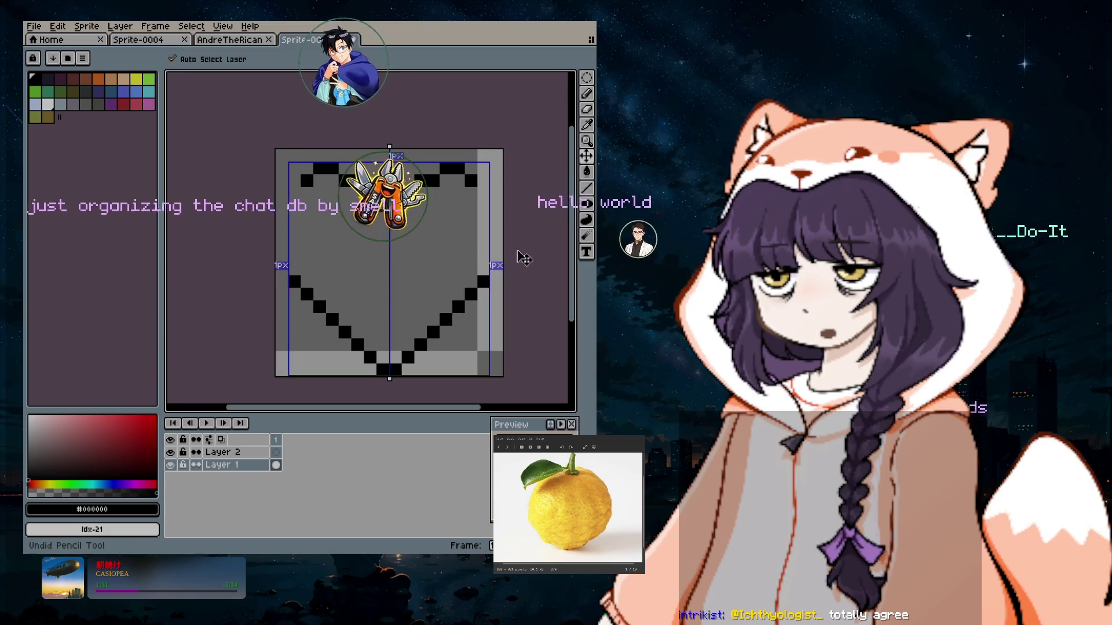
Fill gaps with black pixels on the heart's right, lower-right and upper-left edges.
{"action": "key", "text": "b"}
{"action": "left_click", "coordinate": [485, 280]}
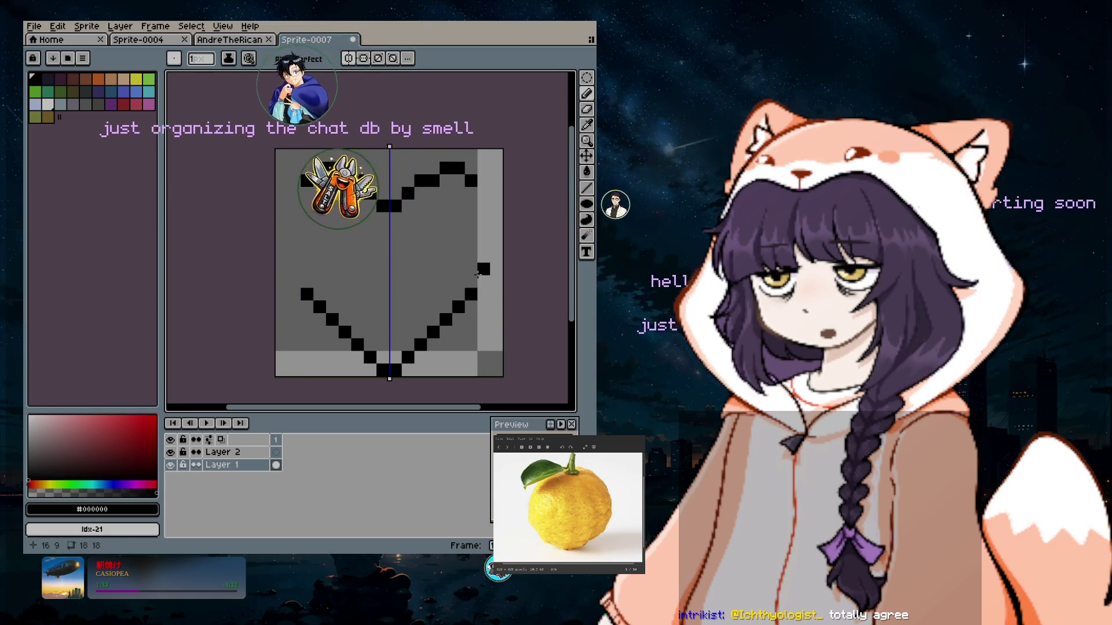
{"action": "key", "text": "ctrl+z"}
{"action": "left_click", "coordinate": [474, 281]}
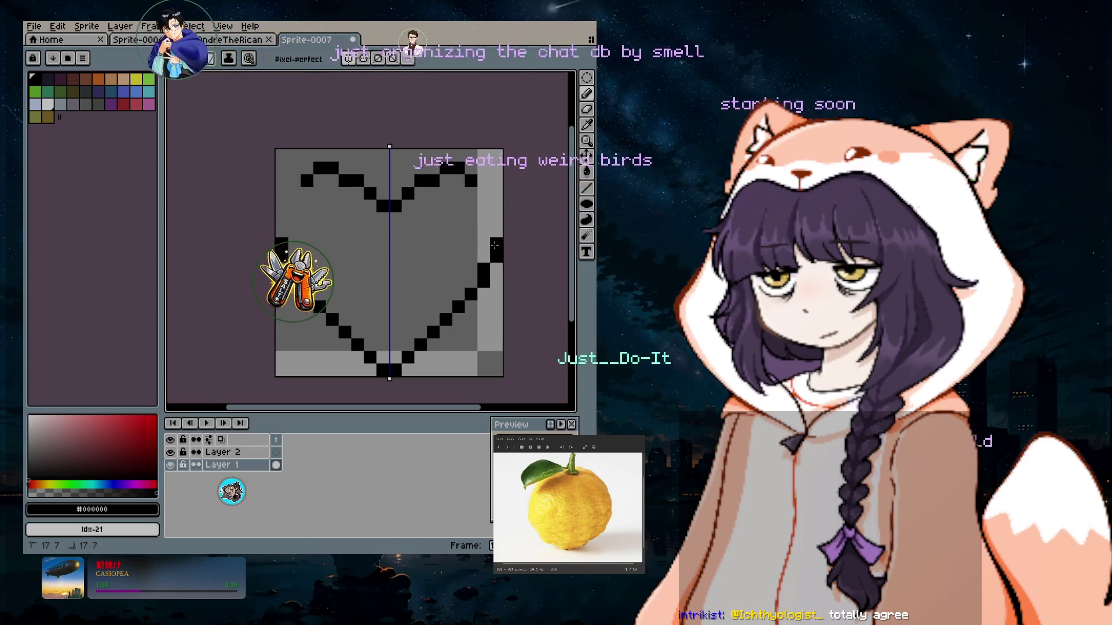
{"action": "left_click", "coordinate": [484, 231]}
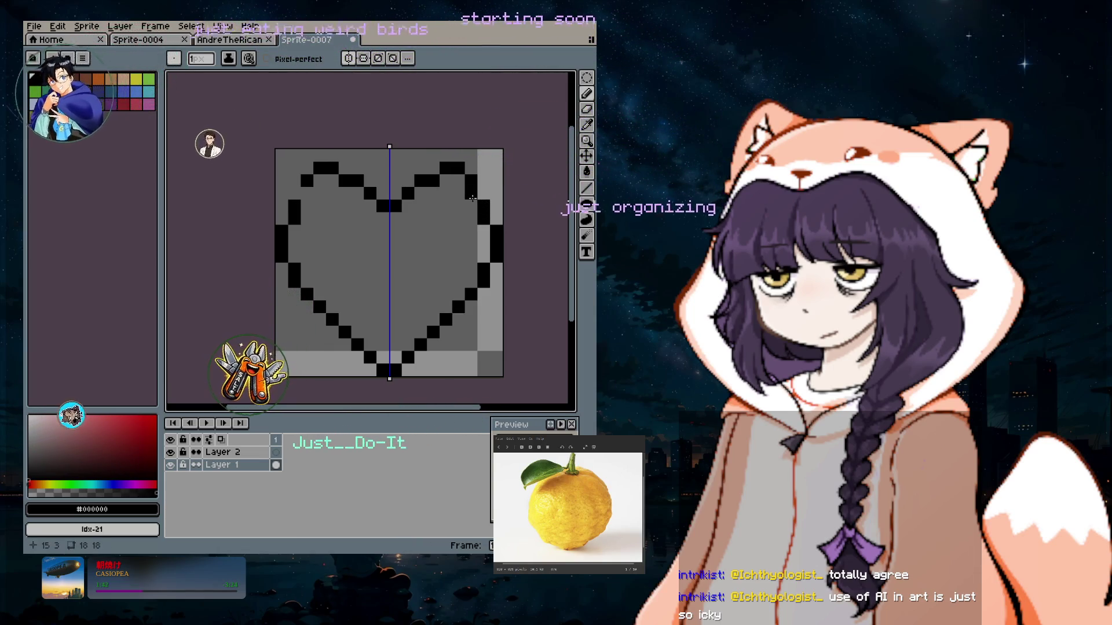
{"action": "left_click", "coordinate": [491, 334]}
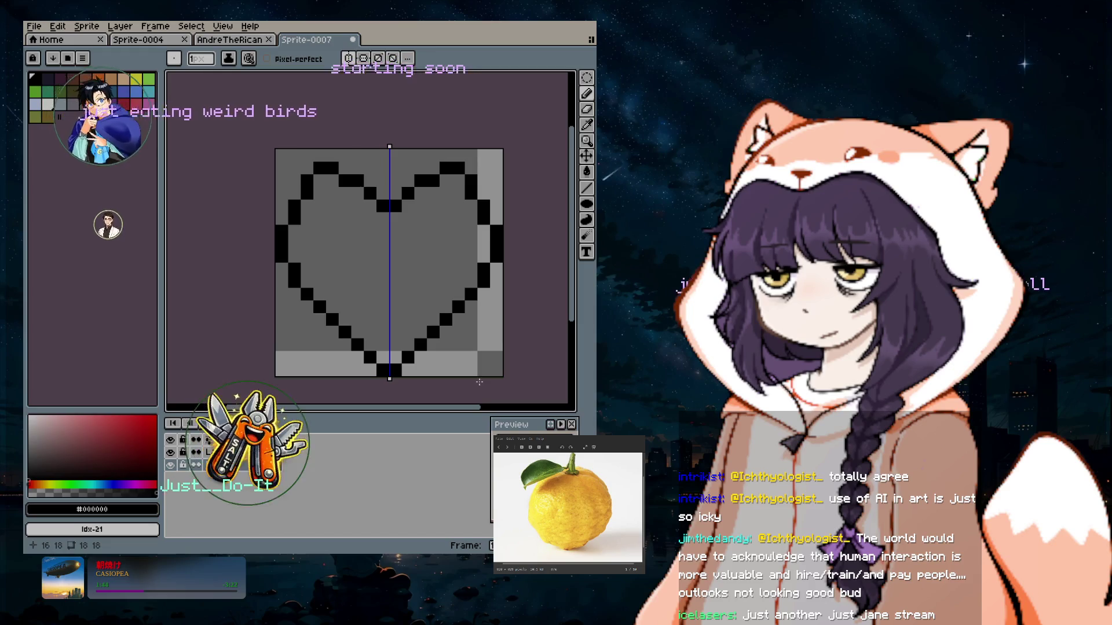
{"action": "left_click", "coordinate": [332, 176]}
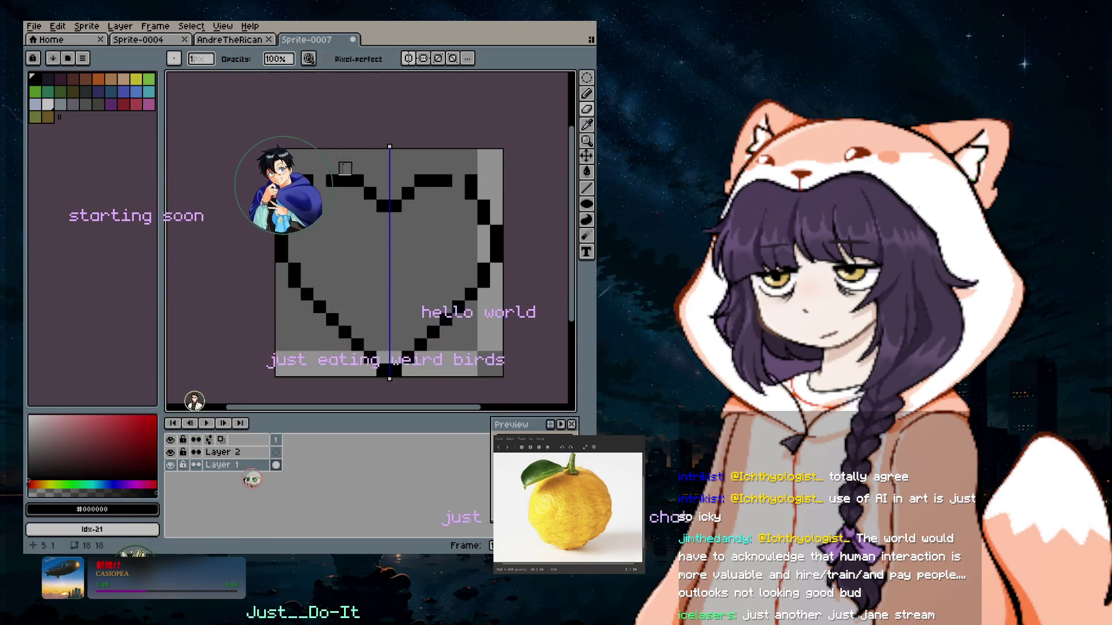
Add a lower-right pixel, redraw the top lobes symmetrically and raise the top half.
{"action": "left_click", "coordinate": [433, 323]}
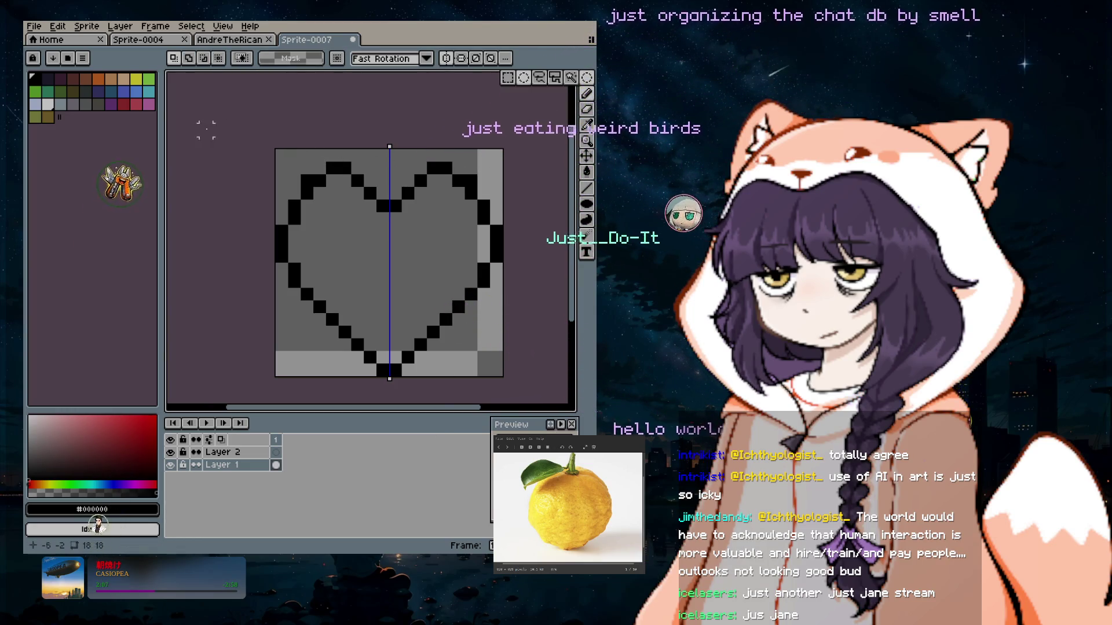
{"action": "left_click_drag", "start_coordinate": [218, 131], "coordinate": [534, 256]}
{"action": "left_click_drag", "start_coordinate": [445, 216], "coordinate": [434, 211]}
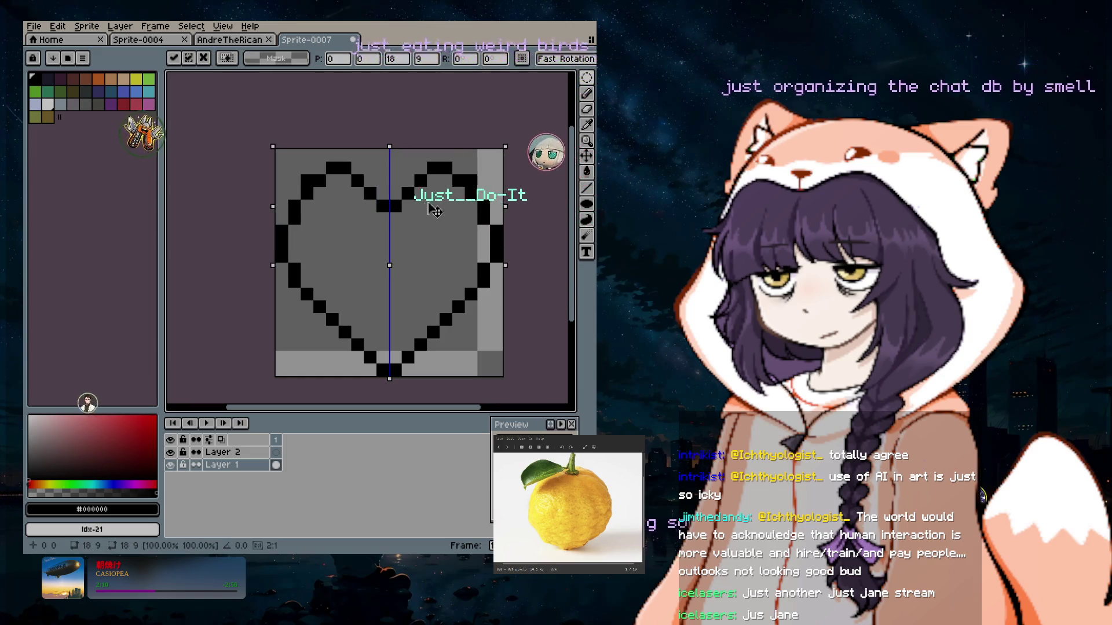
{"action": "left_click", "coordinate": [587, 93]}
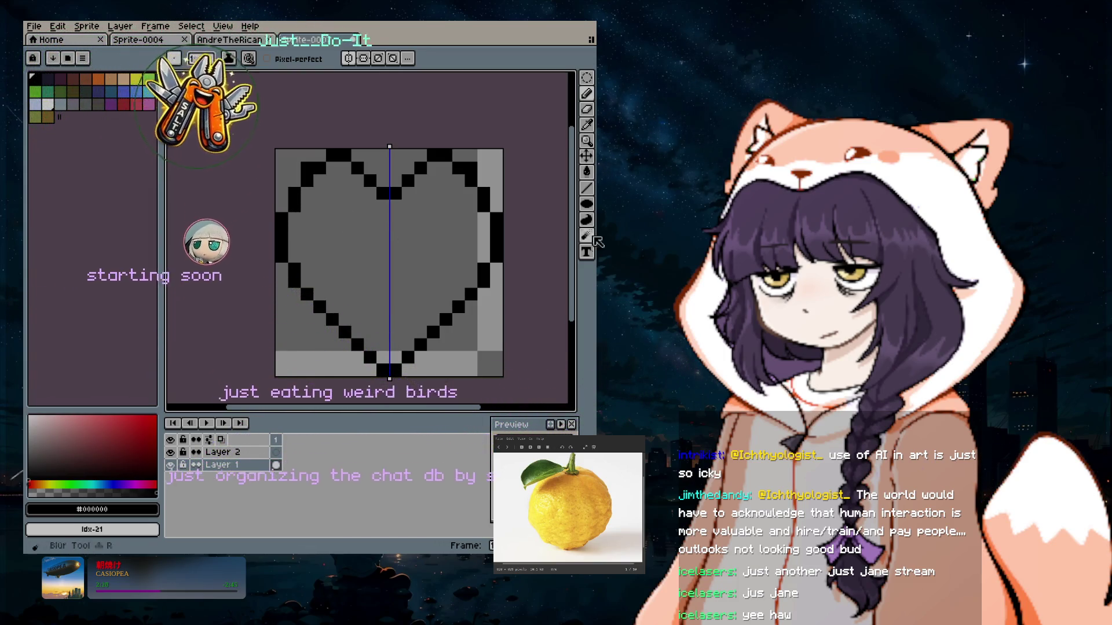
{"action": "left_click", "coordinate": [588, 109]}
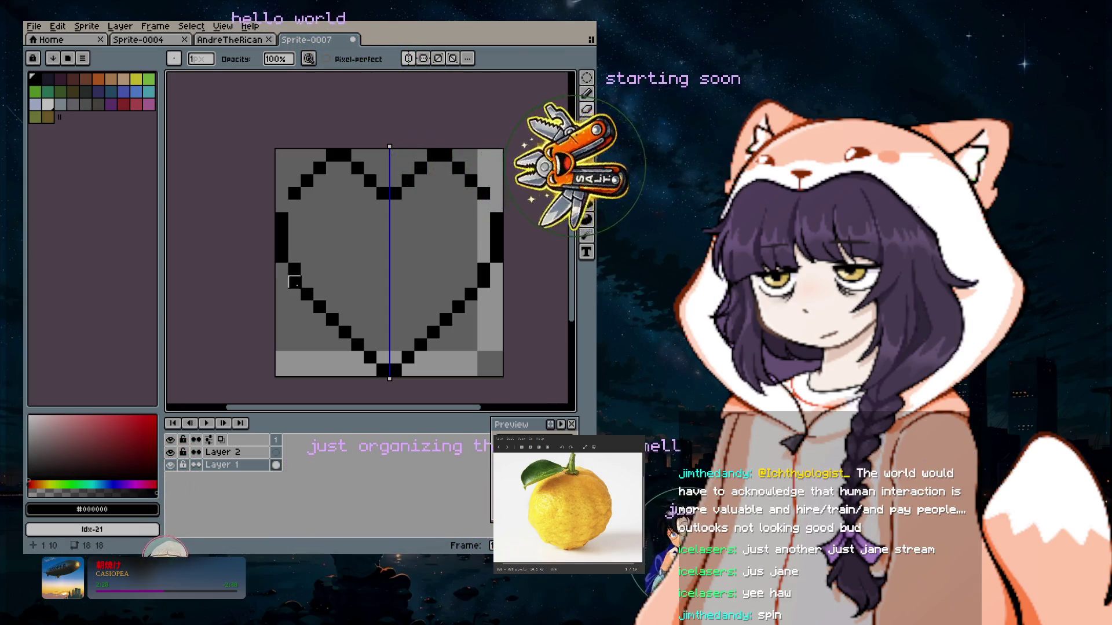
Erase the extra pixels on the heart's upper slopes with the Eraser.
{"action": "left_click", "coordinate": [587, 113]}
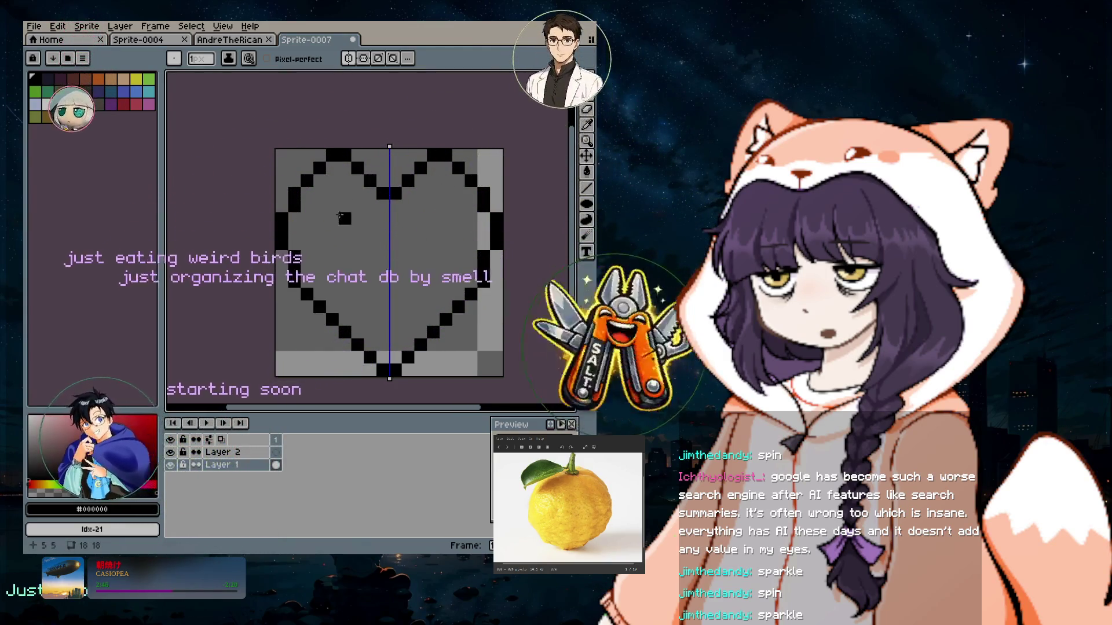
{"action": "left_click", "coordinate": [588, 110]}
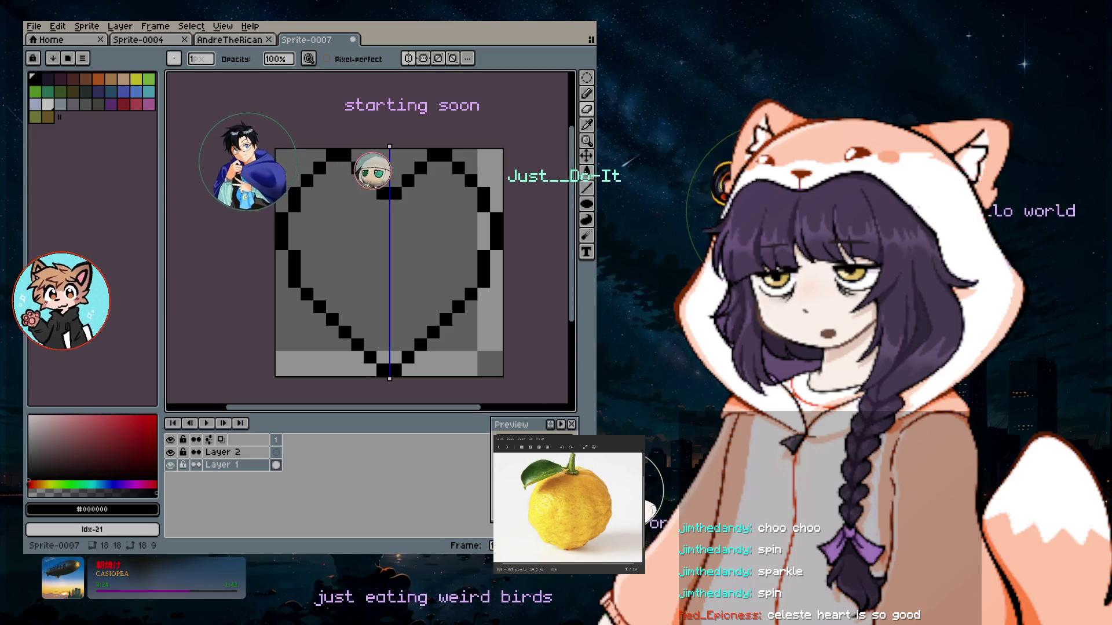
{"action": "left_click_drag", "start_coordinate": [294, 193], "coordinate": [295, 206]}
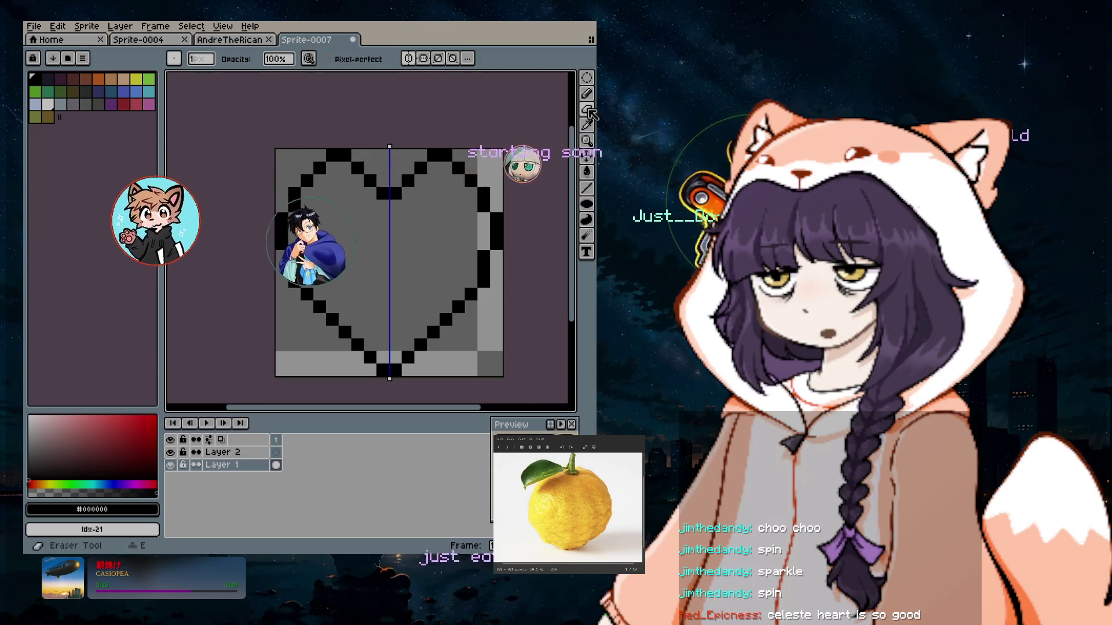
Erase upper-side pixels, then undo back to two short mirrored black bars at the top.
{"action": "left_click_drag", "start_coordinate": [370, 180], "coordinate": [345, 168]}
{"action": "scroll", "coordinate": [345, 168], "scroll_direction": "down", "scroll_amount": 2}
{"action": "scroll", "coordinate": [404, 296], "scroll_direction": "up", "scroll_amount": 3}
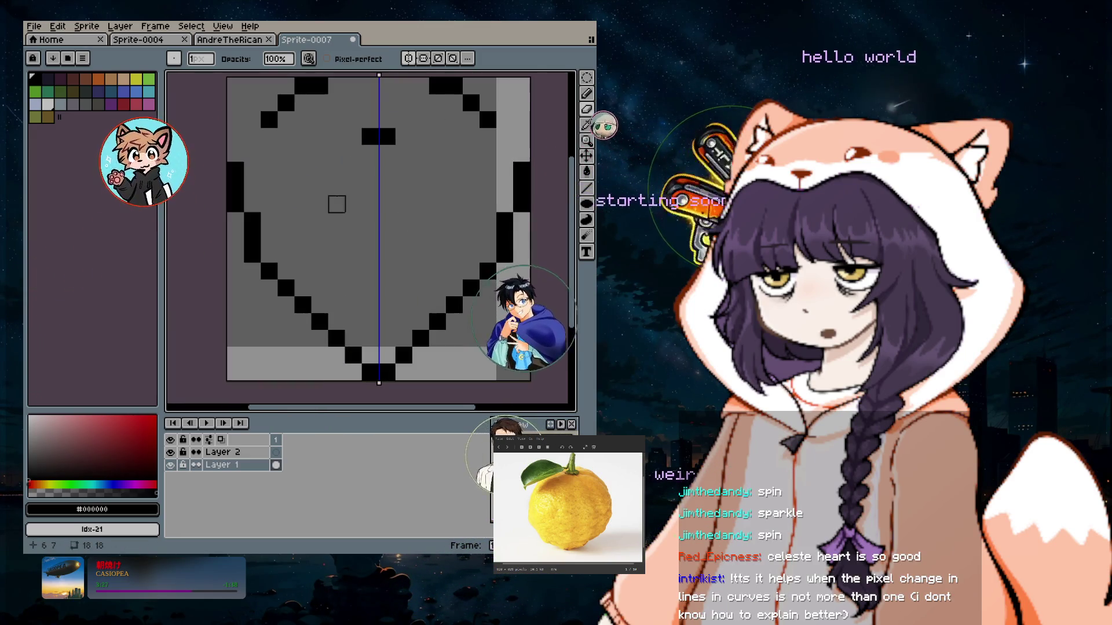
{"action": "key", "text": "ctrl+z"}
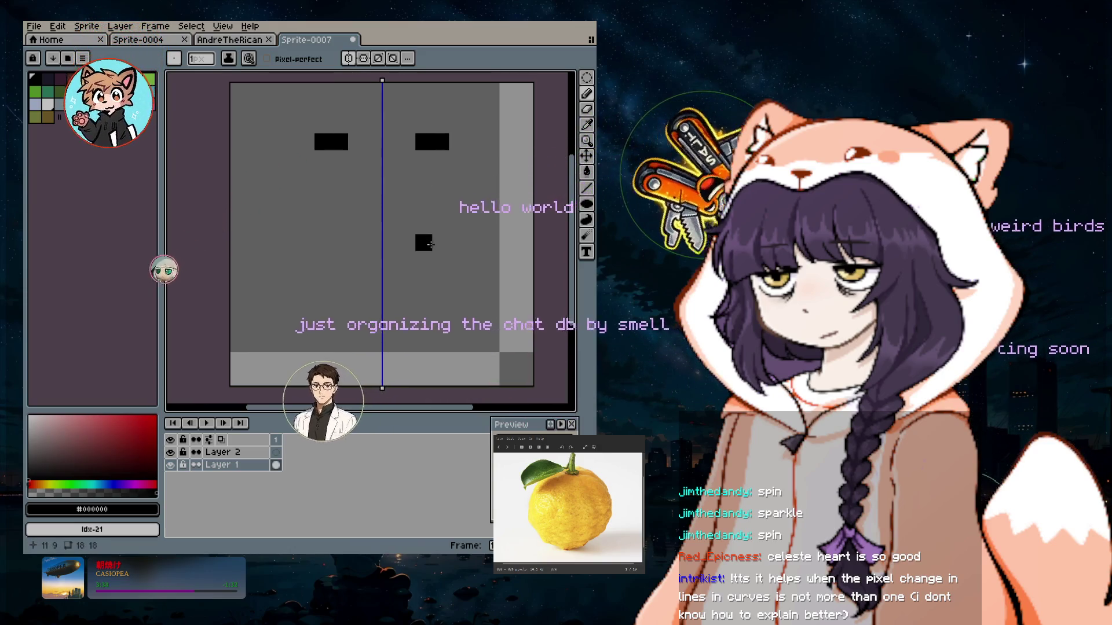
{"action": "key", "text": "b"}
{"action": "key", "text": "ctrl+z"}
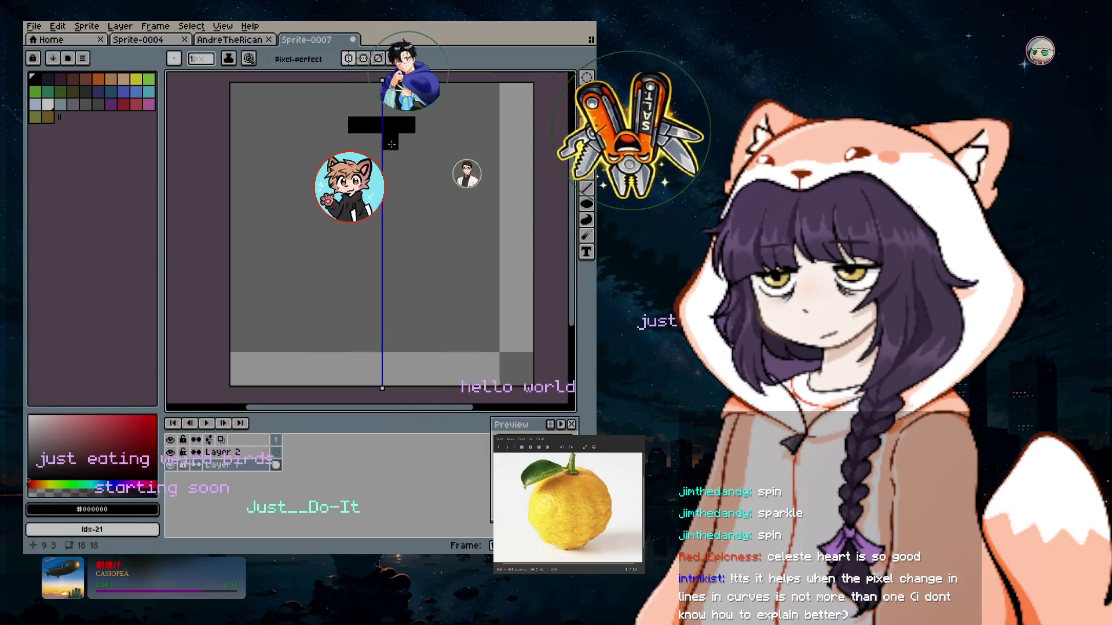
{"action": "key", "text": "ctrl"}
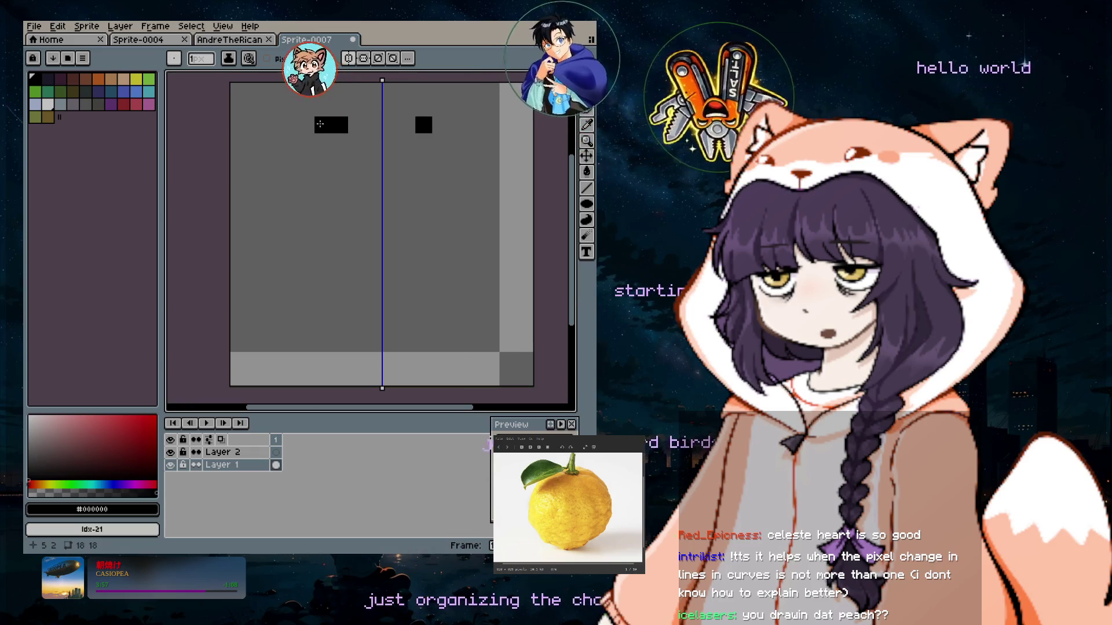
Extend the left bar down and draw its diagonal, mirrored on the right.
{"action": "left_click_drag", "start_coordinate": [320, 124], "coordinate": [304, 144]}
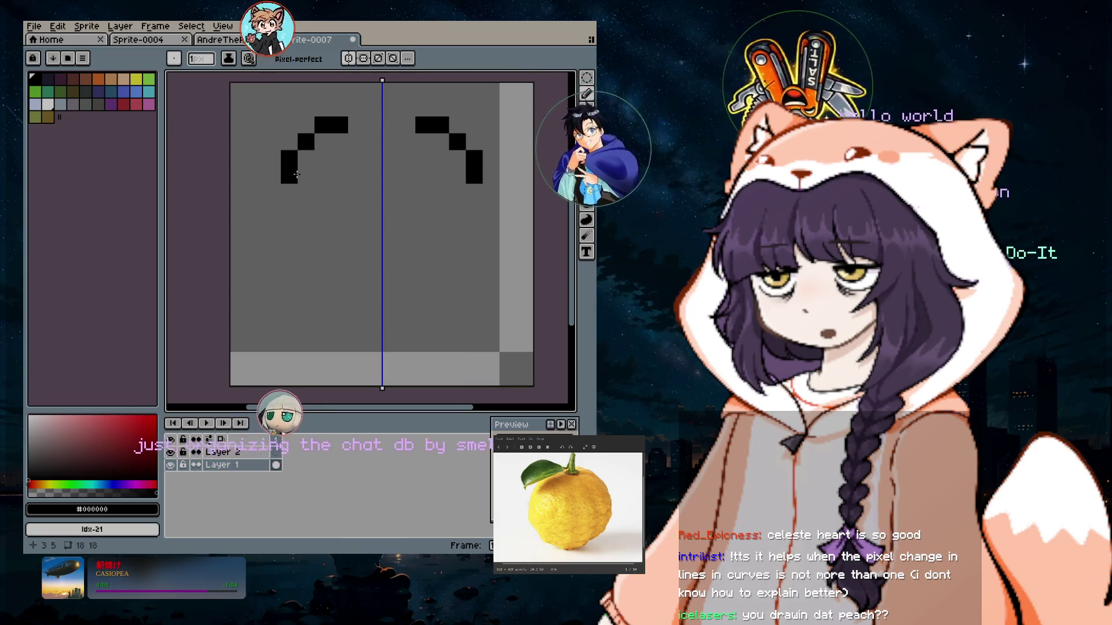
{"action": "left_click_drag", "start_coordinate": [296, 173], "coordinate": [358, 244]}
{"action": "left_click", "coordinate": [390, 259]}
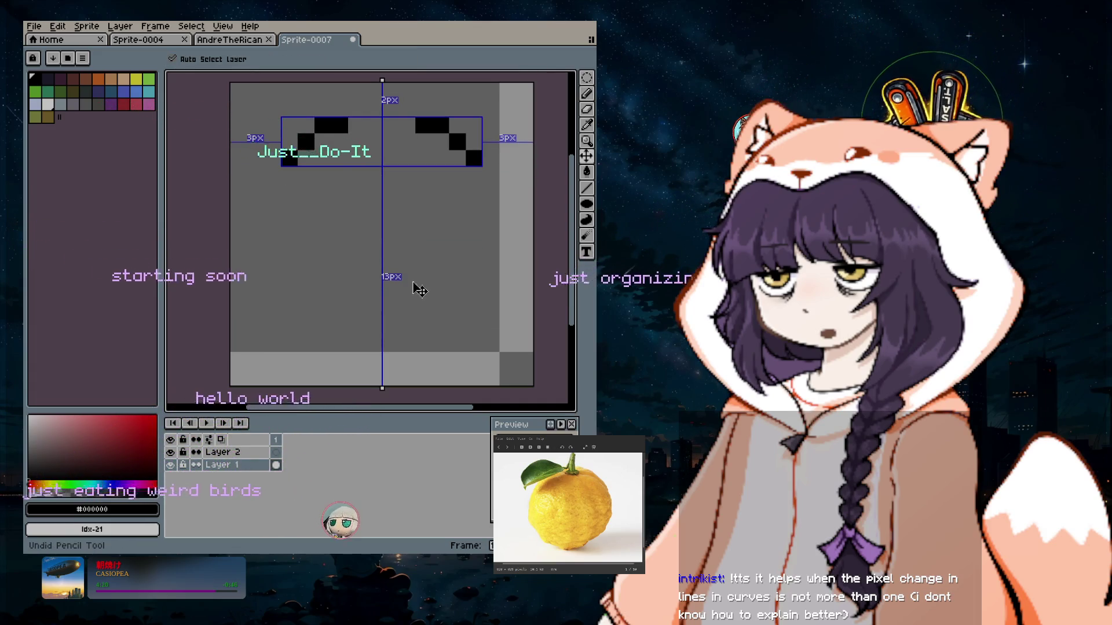
{"action": "key", "text": "b"}
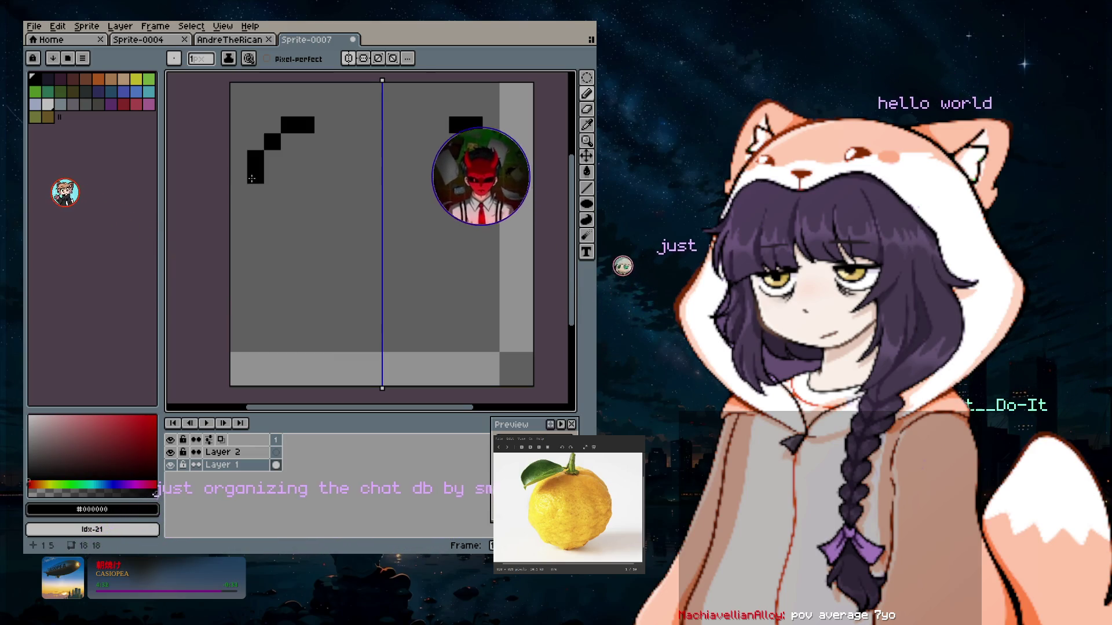
Draw the heart's left side diagonally down to the bottom point, mirrored.
{"action": "left_click", "coordinate": [259, 206]}
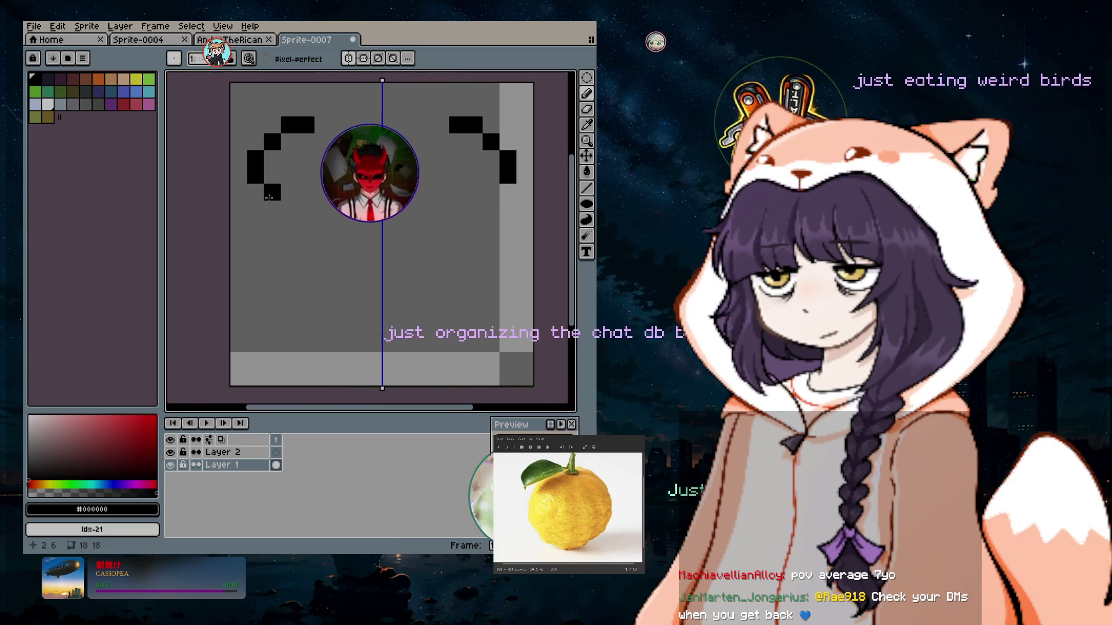
{"action": "left_click", "coordinate": [289, 208]}
{"action": "left_click", "coordinate": [307, 224]}
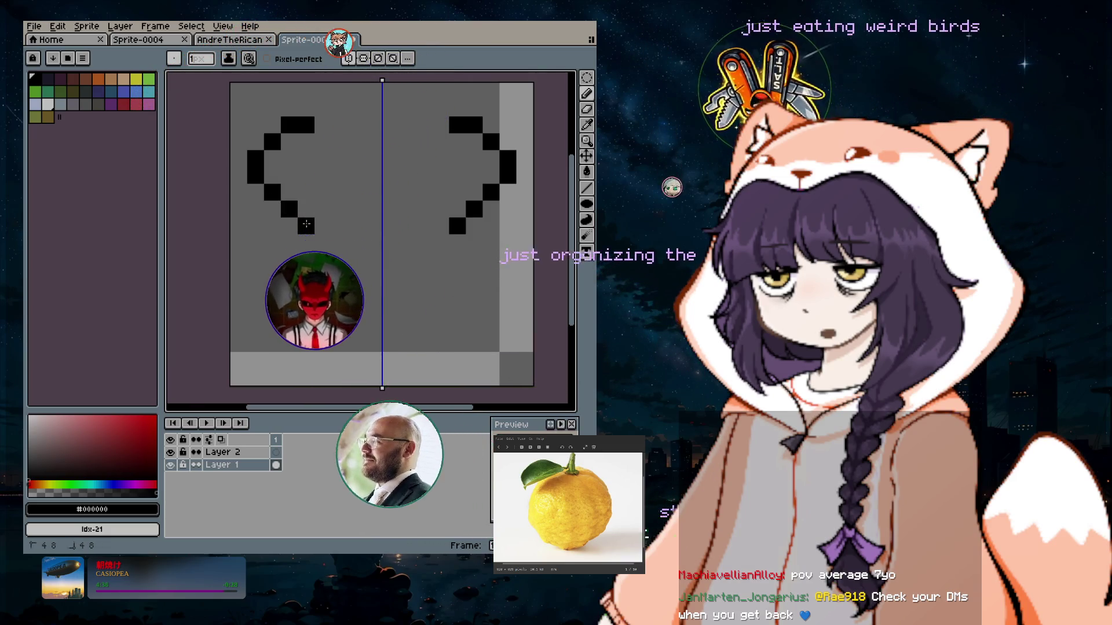
{"action": "left_click", "coordinate": [323, 242]}
{"action": "left_click", "coordinate": [340, 259]}
{"action": "left_click", "coordinate": [356, 276]}
{"action": "left_click", "coordinate": [373, 293]}
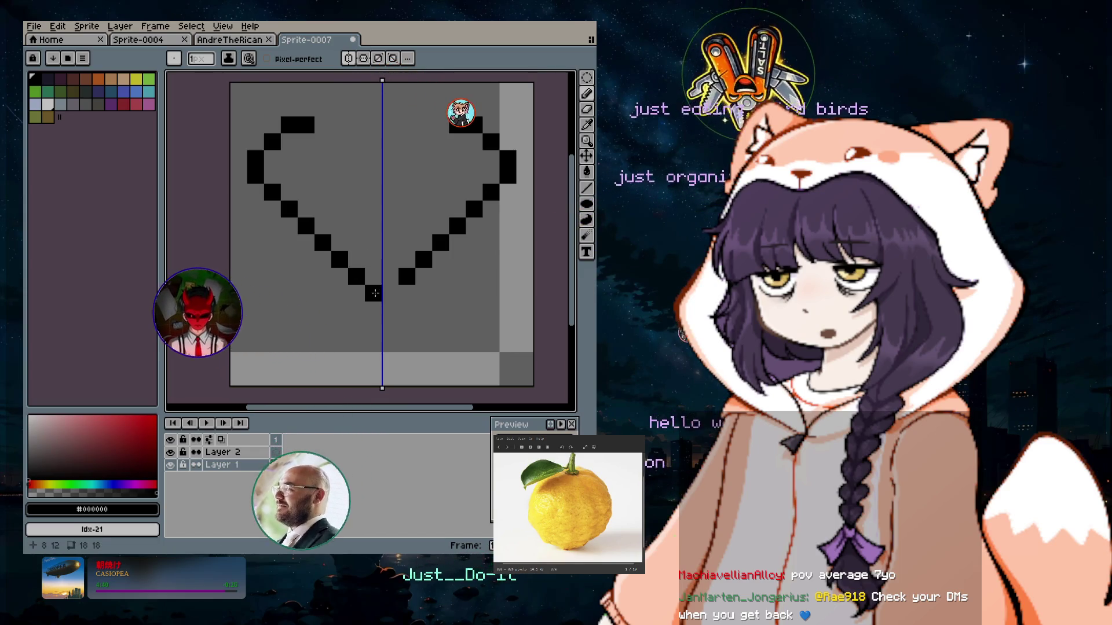
Draw the left lobe's inner curve to the top-centre dip, then undo the inner V.
{"action": "left_click", "coordinate": [339, 125]}
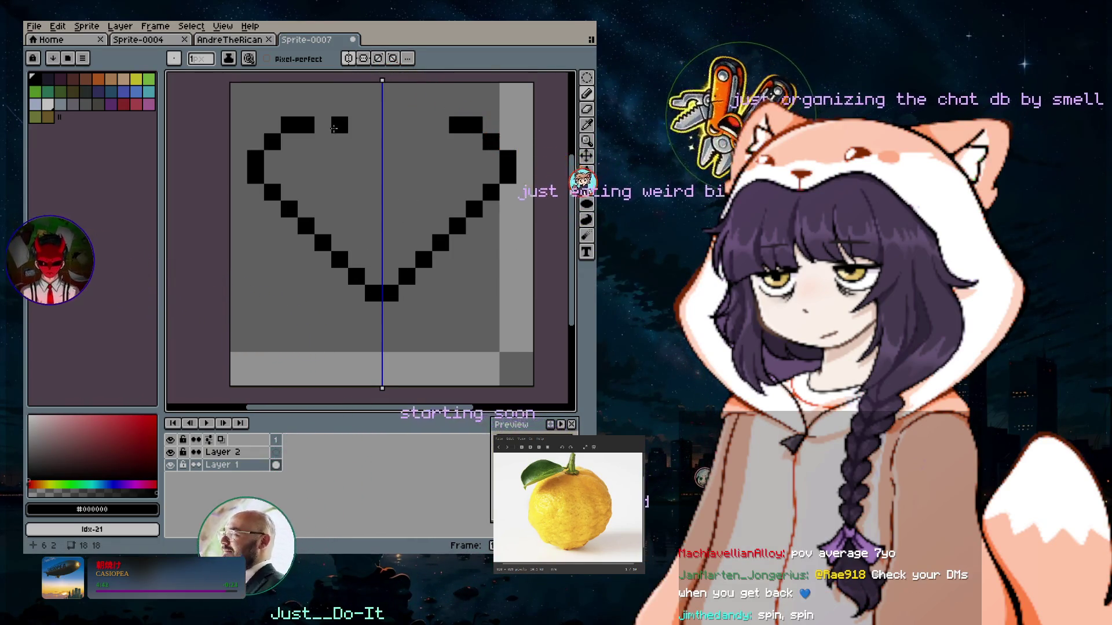
{"action": "left_click", "coordinate": [323, 141]}
{"action": "left_click", "coordinate": [340, 159]}
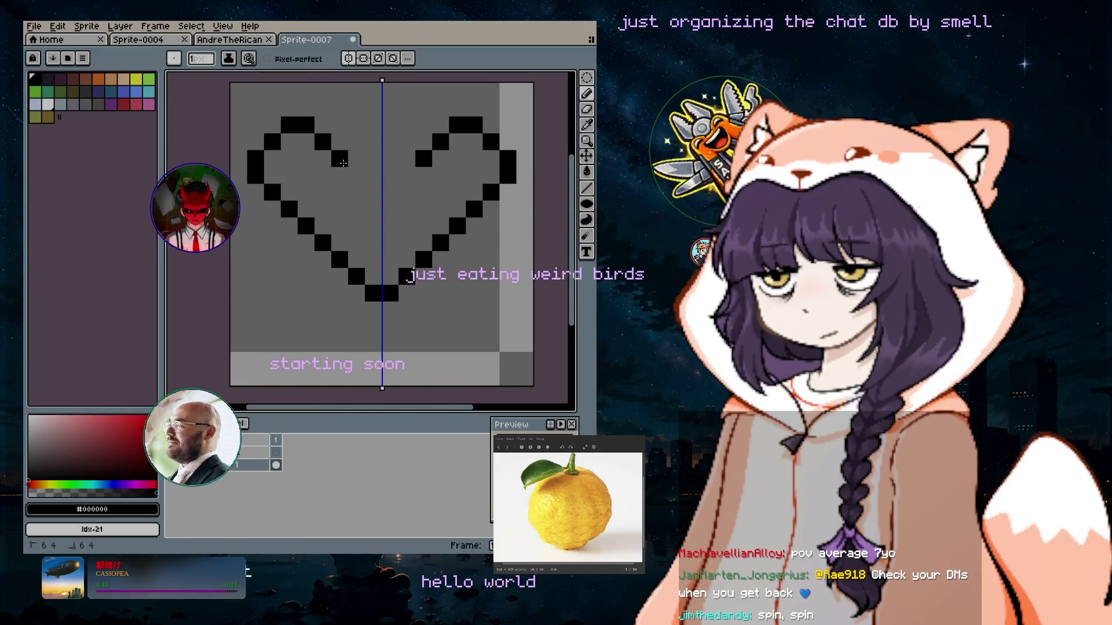
{"action": "left_click", "coordinate": [357, 175]}
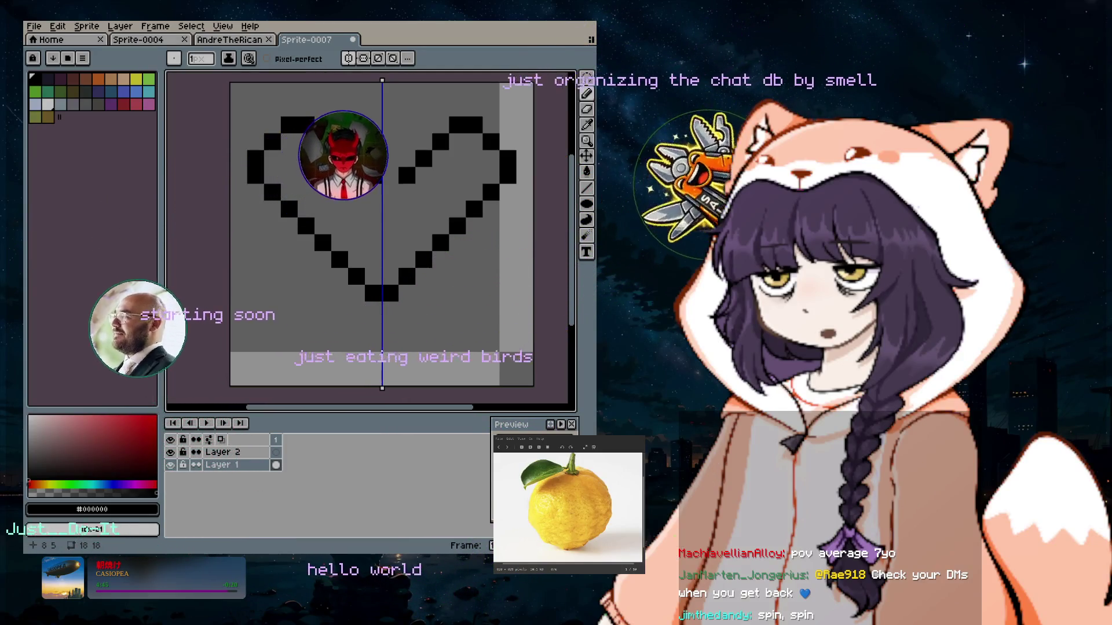
{"action": "left_click", "coordinate": [373, 192]}
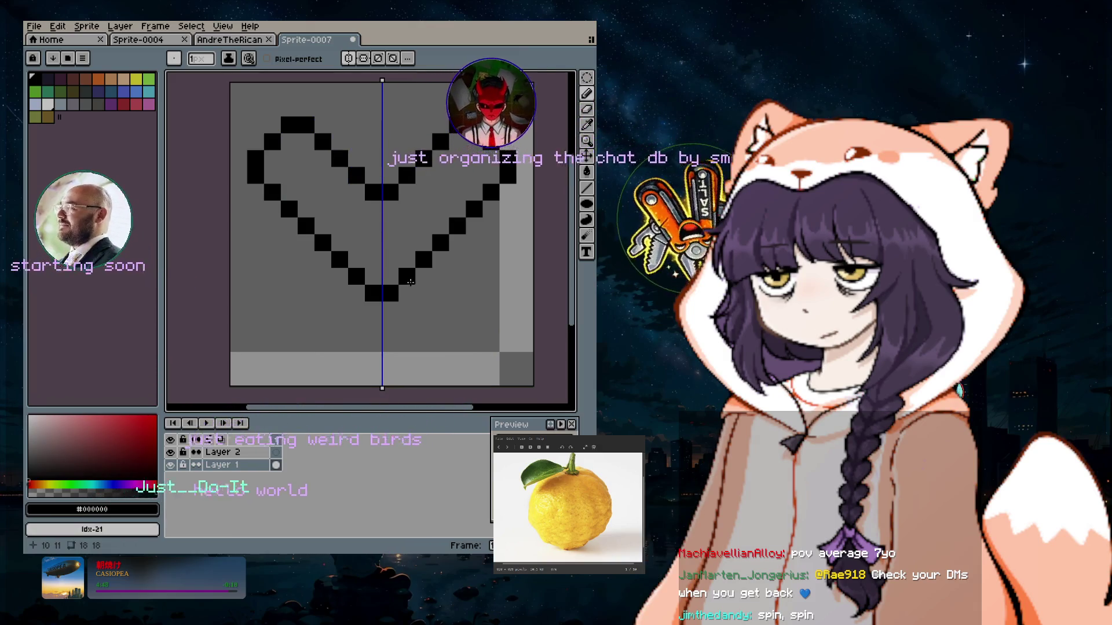
{"action": "key", "text": "ctrl+z"}
{"action": "key", "text": "ctrl+z"}
{"action": "key", "text": "ctrl+z"}
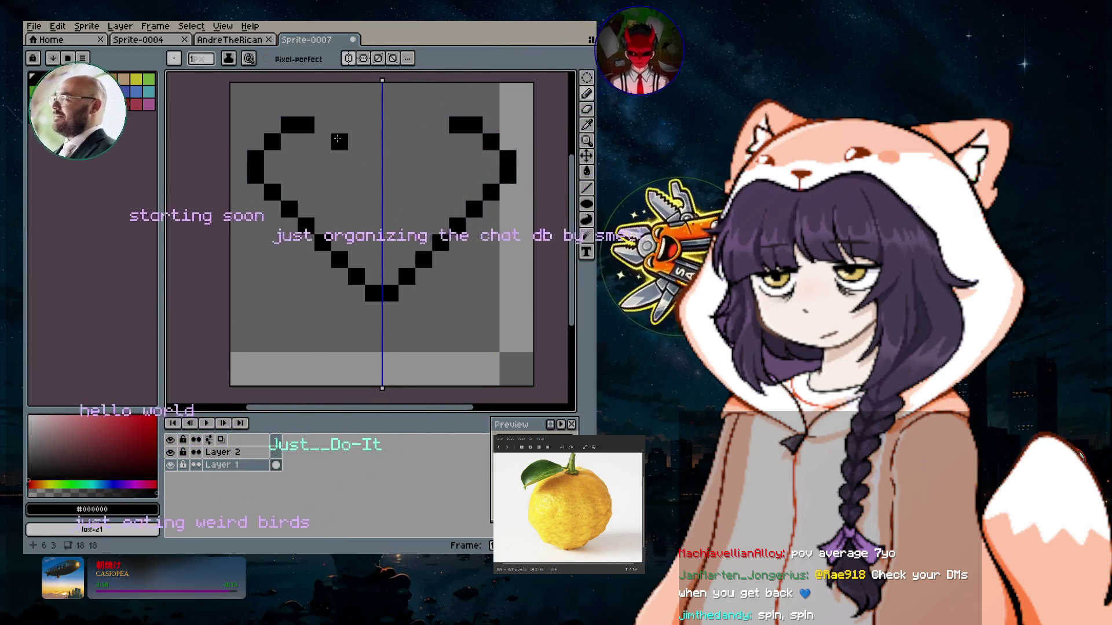
Round off the left lobe and fill the tip pixels, then undo the whole heart.
{"action": "left_click_drag", "start_coordinate": [322, 109], "coordinate": [356, 125]}
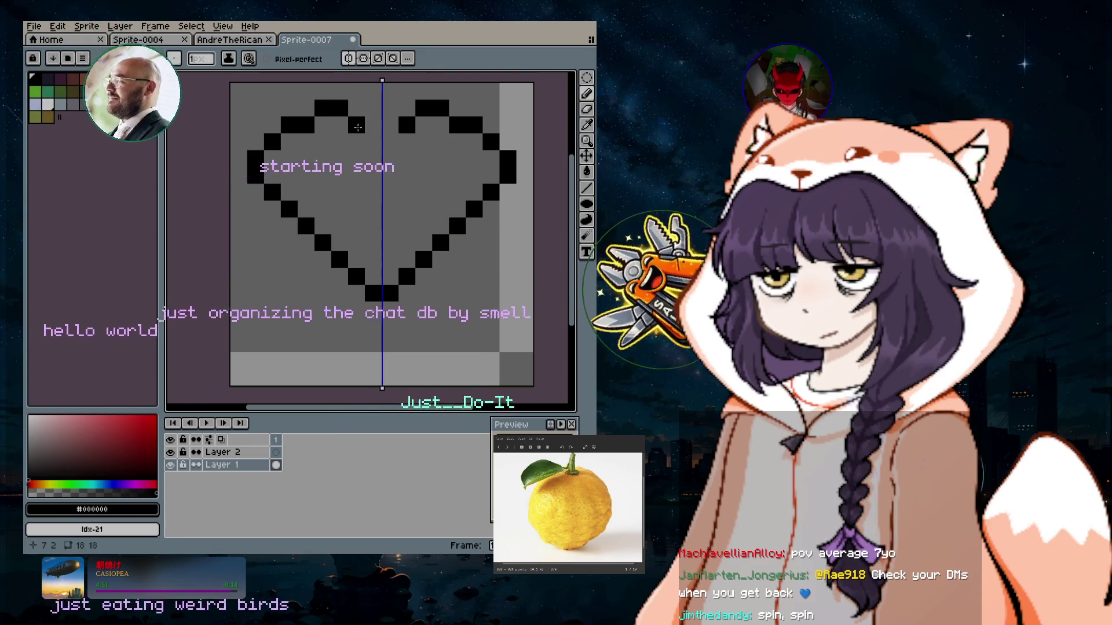
{"action": "left_click", "coordinate": [373, 142]}
{"action": "left_click", "coordinate": [390, 309]}
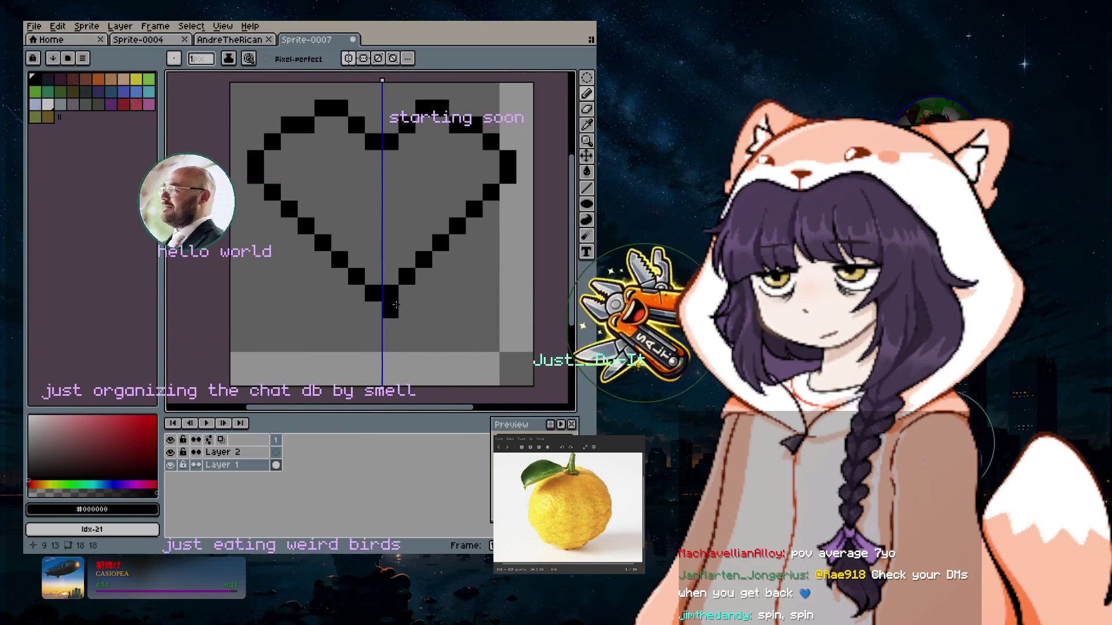
{"action": "key", "text": "v"}
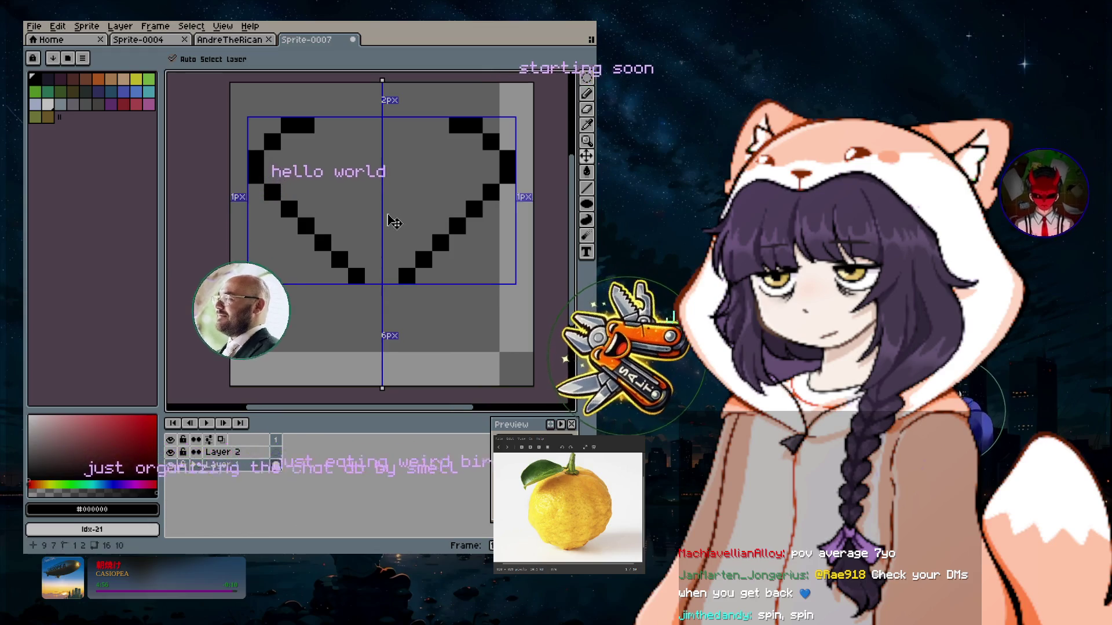
{"action": "key", "text": "ctrl+z"}
{"action": "key", "text": "ctrl+z"}
{"action": "key", "text": "ctrl+z"}
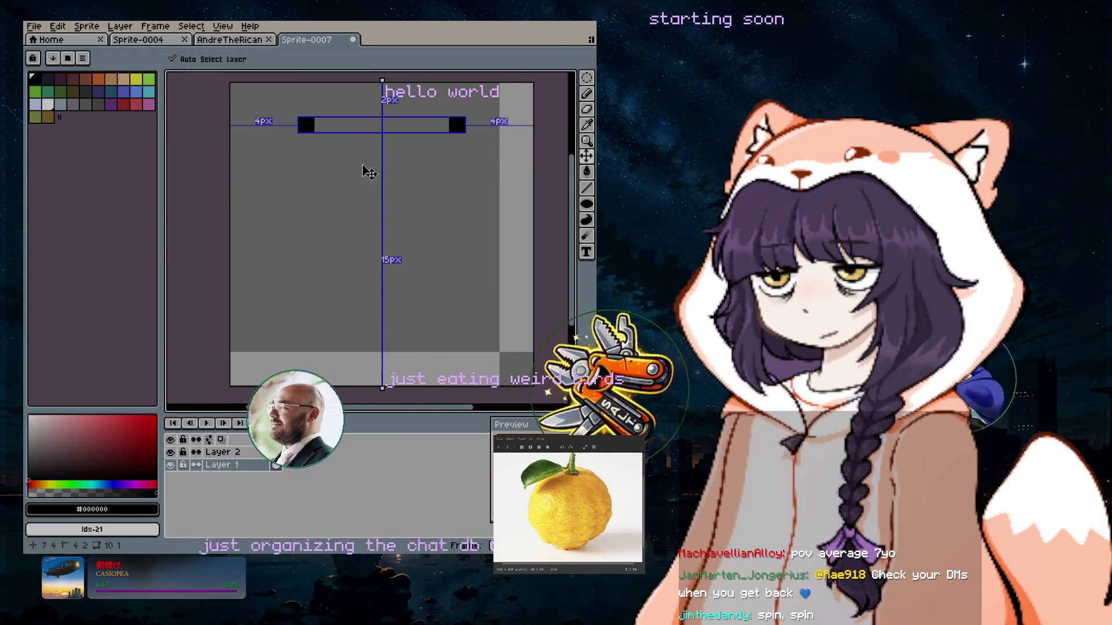
{"action": "key", "text": "ctrl+z"}
Start a new heart with mirrored black pixels forming a small V near the top.
{"action": "key", "text": "b"}
{"action": "left_click", "coordinate": [339, 108]}
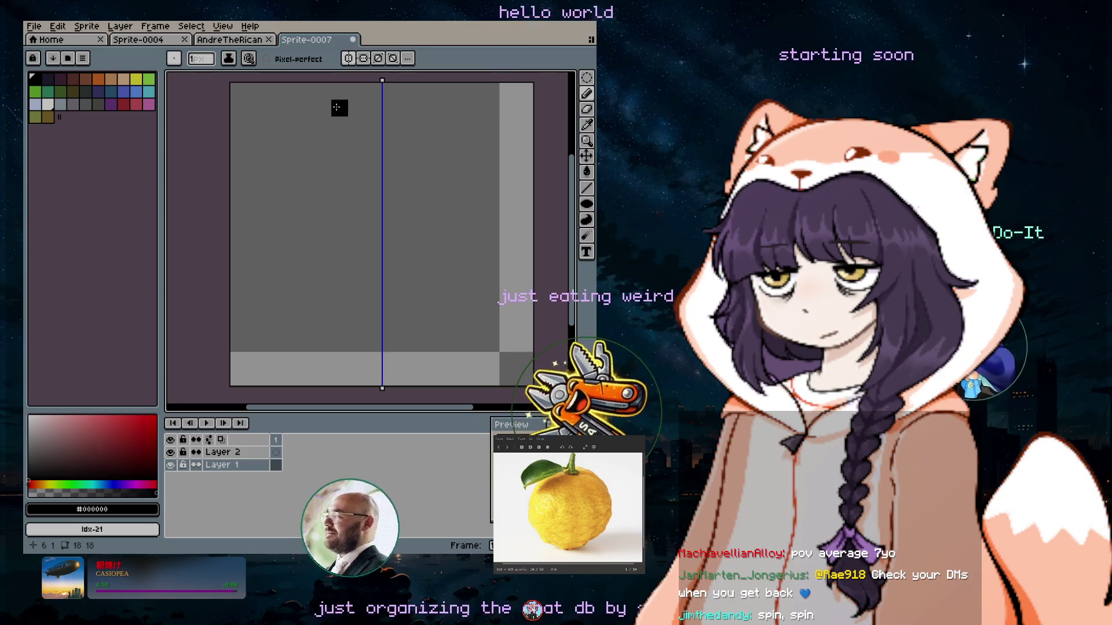
{"action": "left_click", "coordinate": [336, 108]}
{"action": "left_click", "coordinate": [353, 124]}
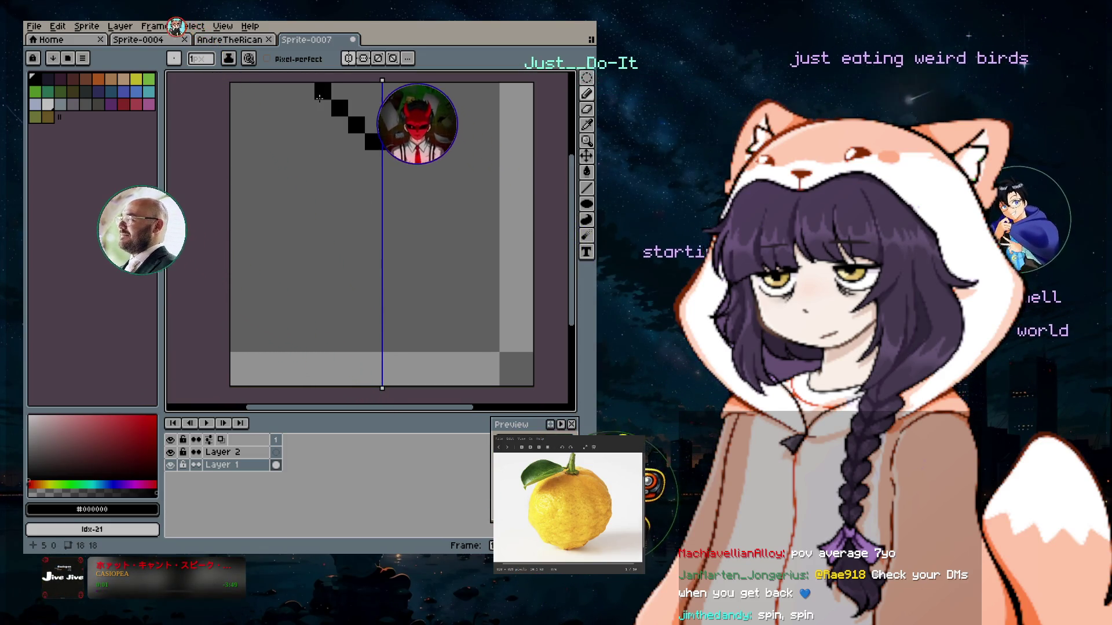
Extend the top row, draw the left lobe curve and diagonal to the bottom point, mirrored.
{"action": "left_click", "coordinate": [321, 107]}
{"action": "left_click", "coordinate": [304, 105]}
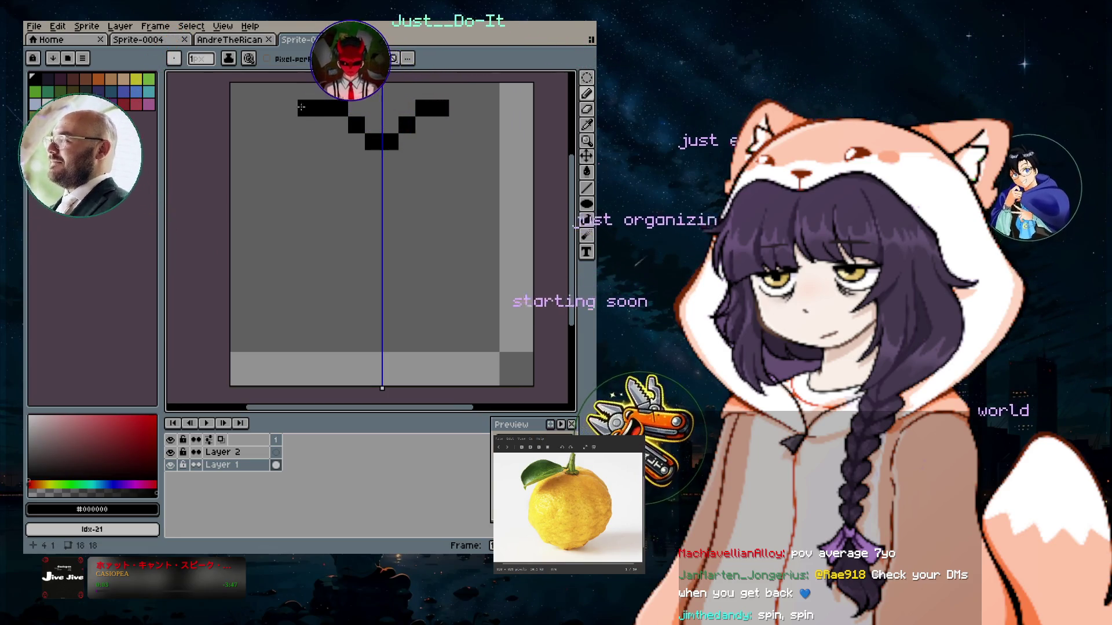
{"action": "left_click_drag", "start_coordinate": [299, 127], "coordinate": [289, 142]}
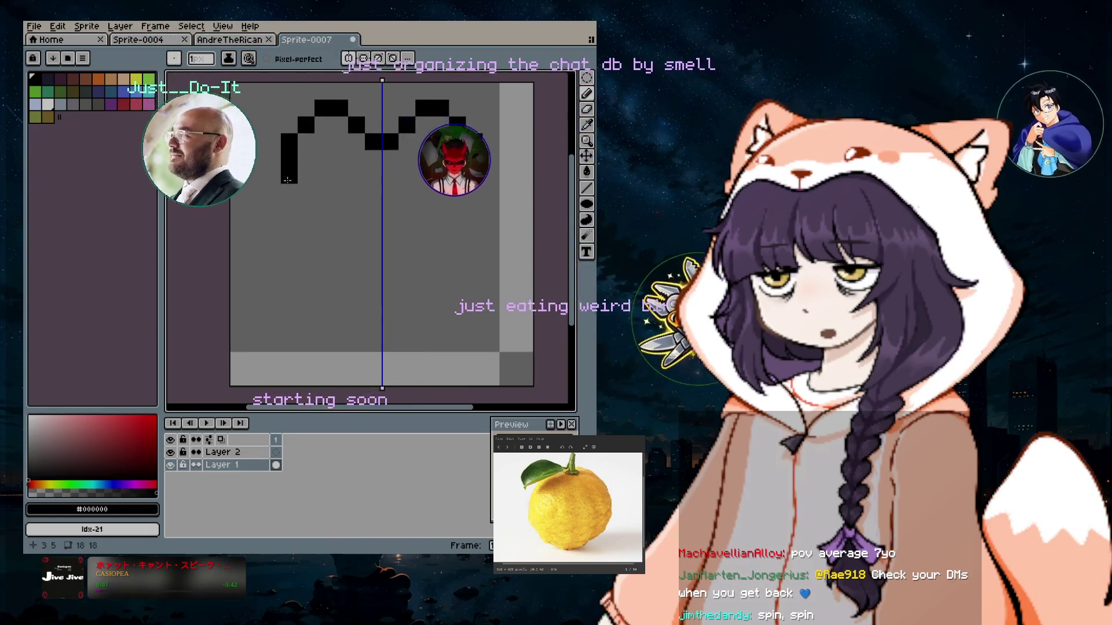
{"action": "left_click", "coordinate": [301, 180]}
{"action": "left_click_drag", "start_coordinate": [300, 181], "coordinate": [373, 242]}
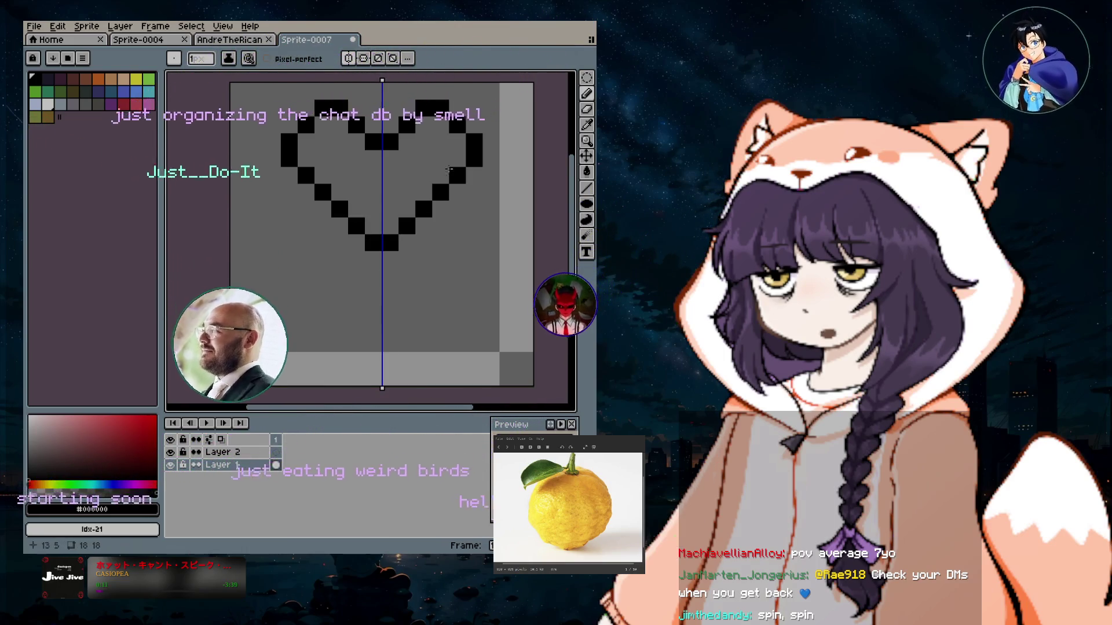
{"action": "left_click", "coordinate": [586, 78]}
Select the heart, drag it down, left and back up a few pixels, then apply.
{"action": "left_click_drag", "start_coordinate": [232, 83], "coordinate": [532, 288]}
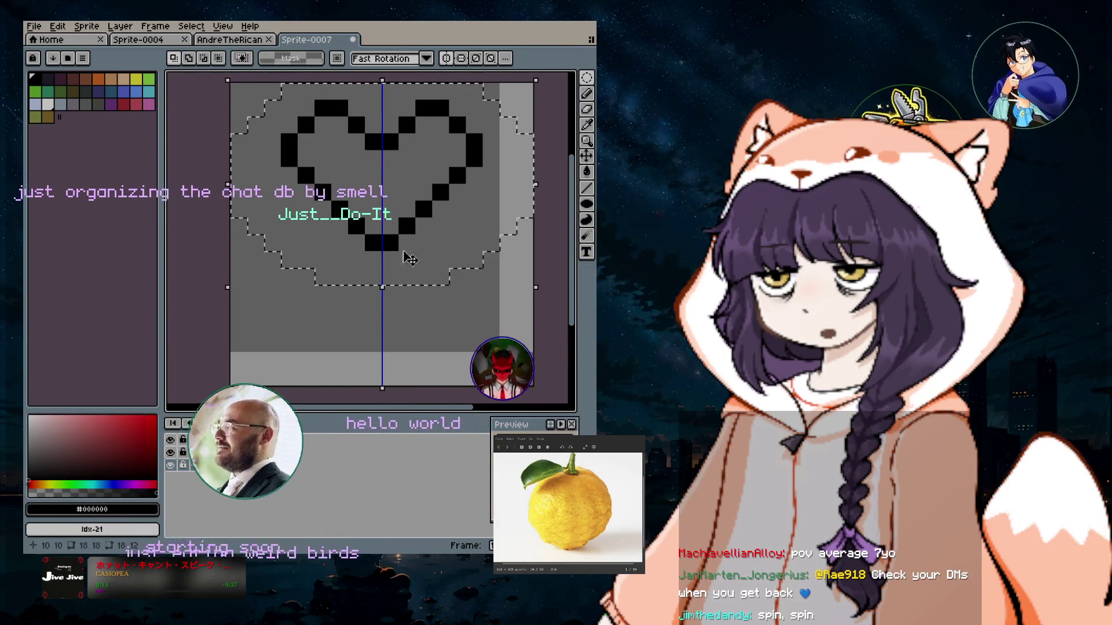
{"action": "left_click_drag", "start_coordinate": [396, 204], "coordinate": [396, 255]}
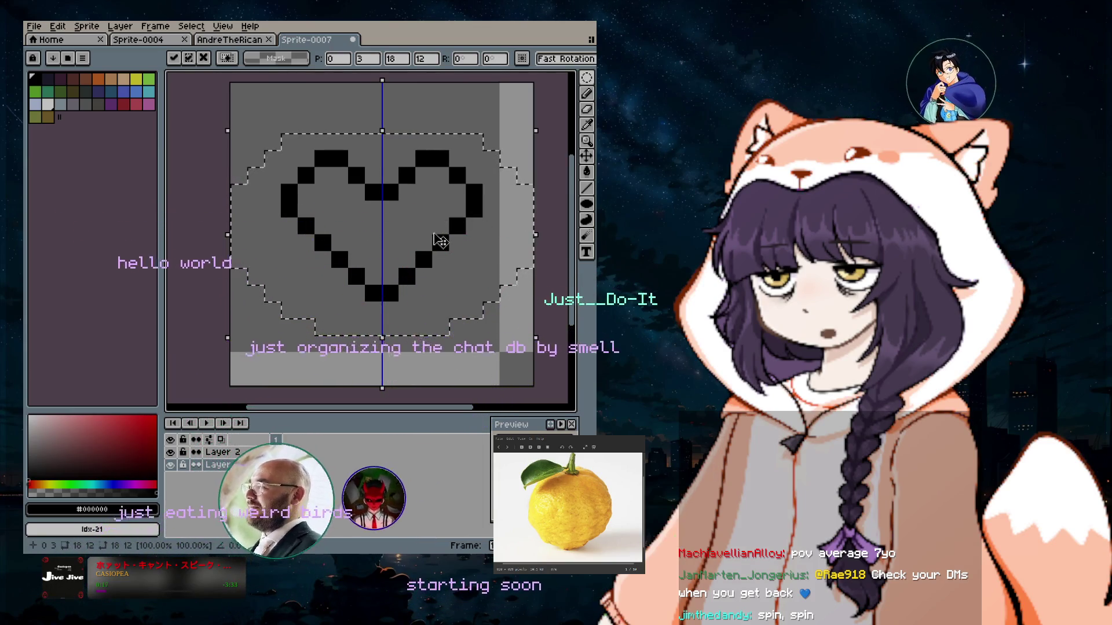
{"action": "left_click_drag", "start_coordinate": [442, 241], "coordinate": [428, 240]}
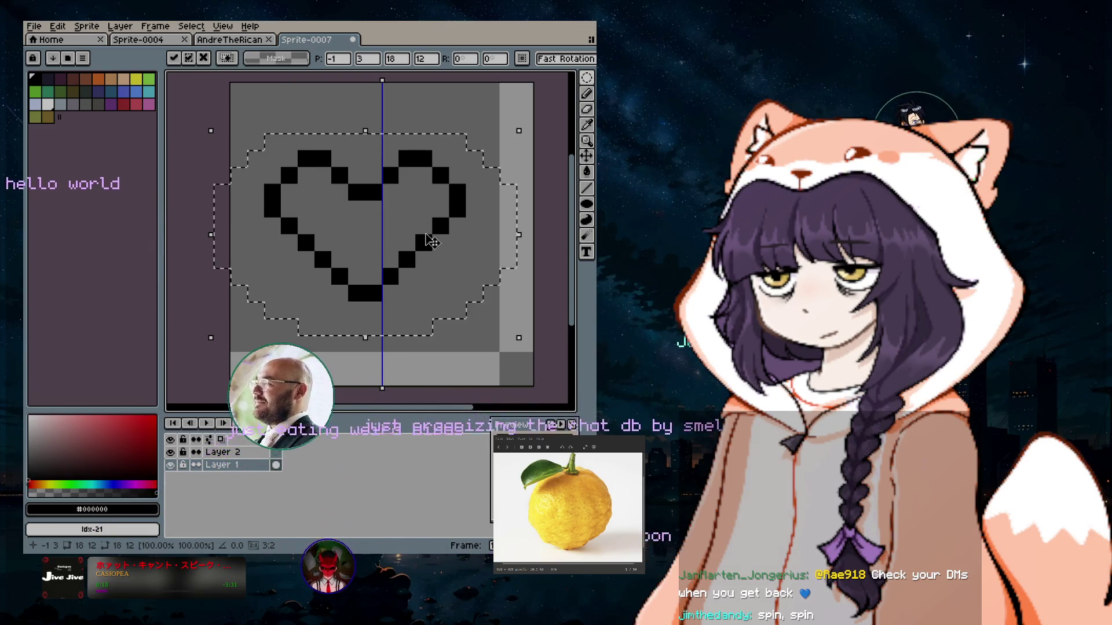
{"action": "left_click_drag", "start_coordinate": [428, 241], "coordinate": [404, 336]}
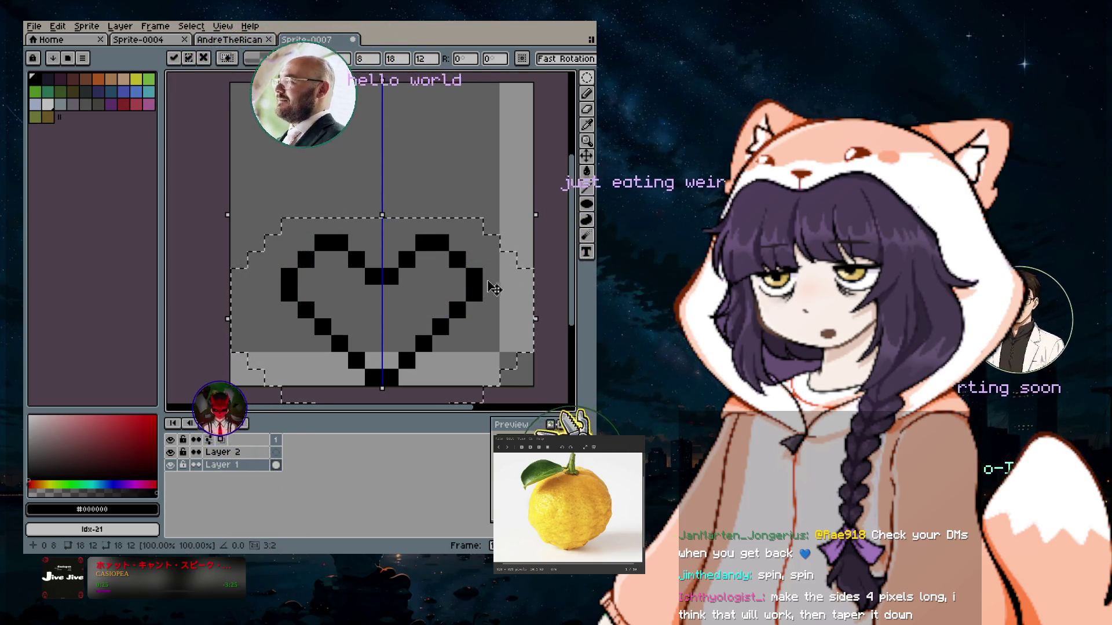
{"action": "mouse_move", "coordinate": [408, 317]}
{"action": "left_mouse_down"}
{"action": "mouse_move", "coordinate": [416, 204]}
{"action": "mouse_move", "coordinate": [420, 236]}
{"action": "left_mouse_up"}
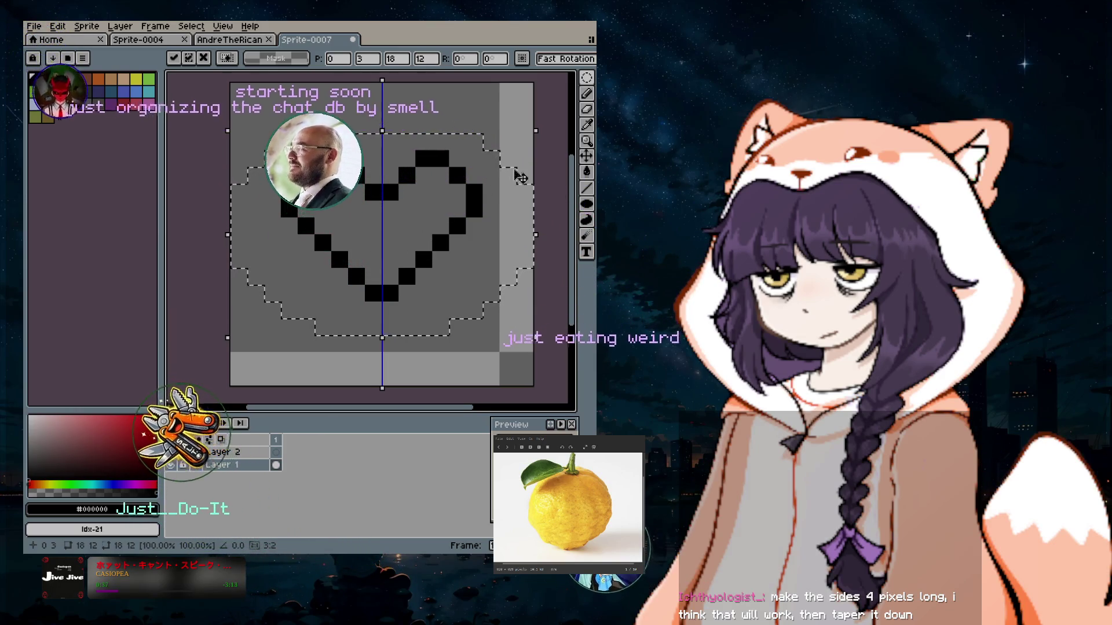
{"action": "left_click", "coordinate": [515, 133]}
Undo the heart outline, then draw a black test line across the canvas top and undo it.
{"action": "key", "text": "Up"}
{"action": "key", "text": "Up"}
{"action": "key", "text": "Up"}
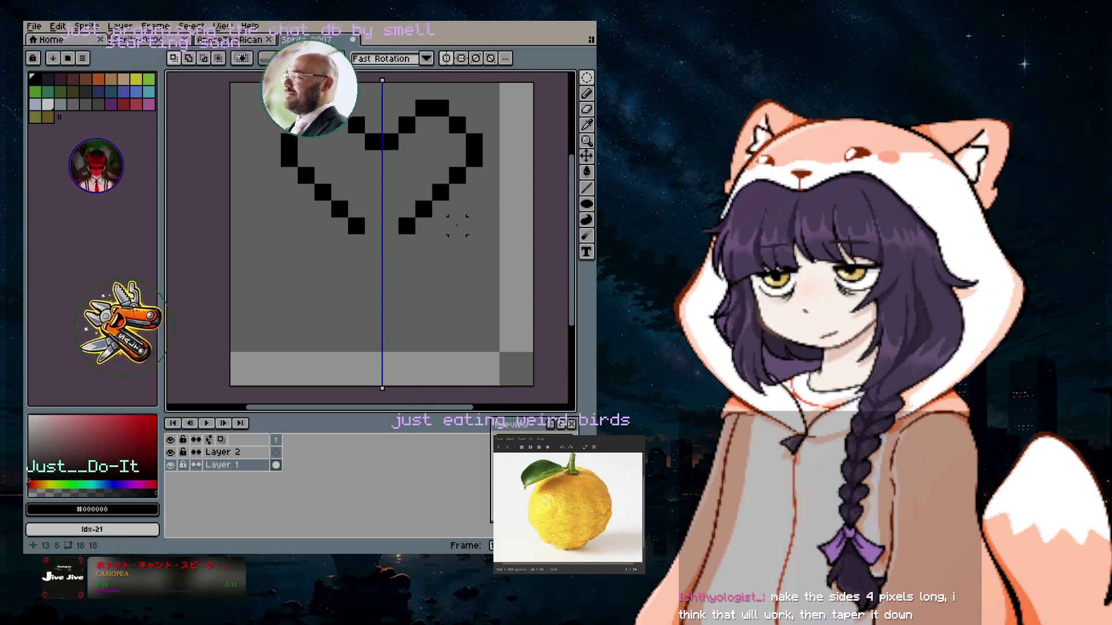
{"action": "key", "text": "ctrl+z"}
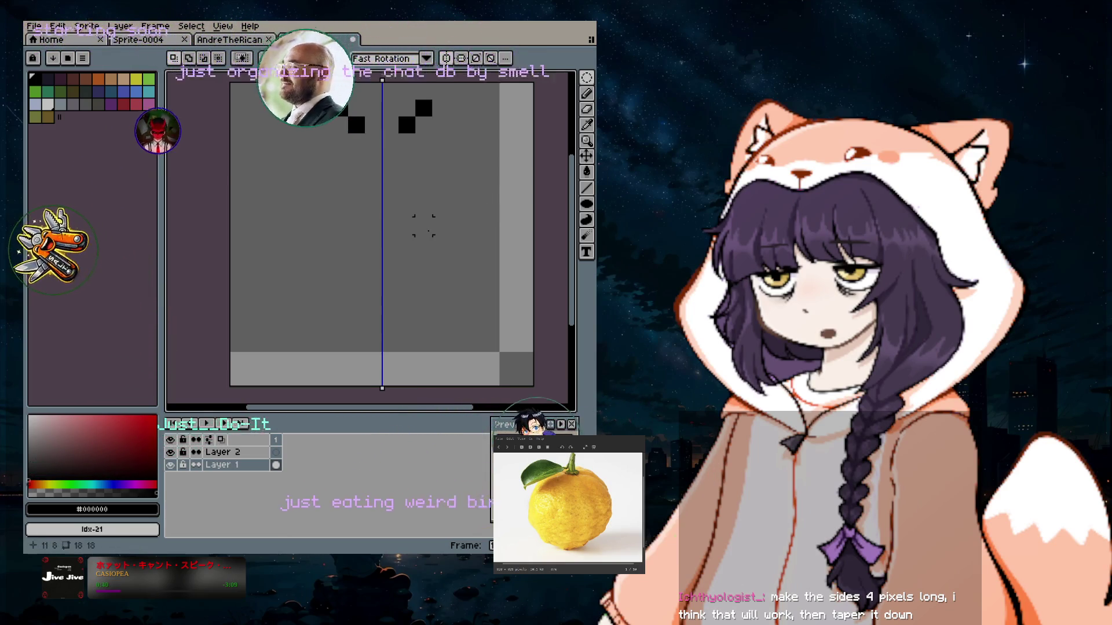
{"action": "left_click", "coordinate": [586, 93]}
{"action": "left_click_drag", "start_coordinate": [377, 94], "coordinate": [237, 91]}
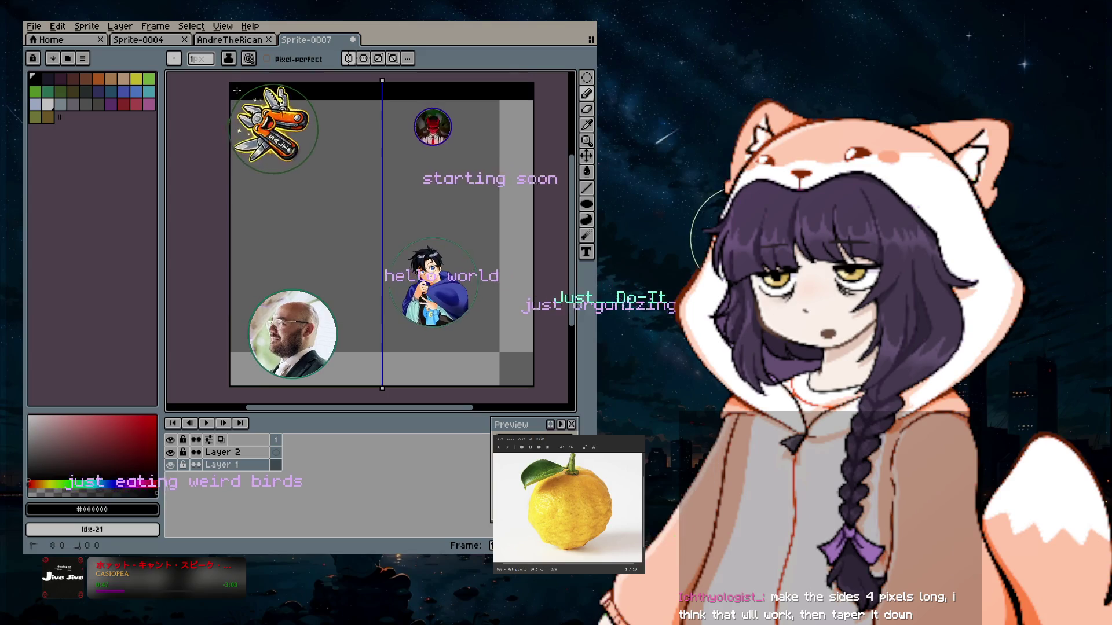
{"action": "key", "text": "ctrl+z"}
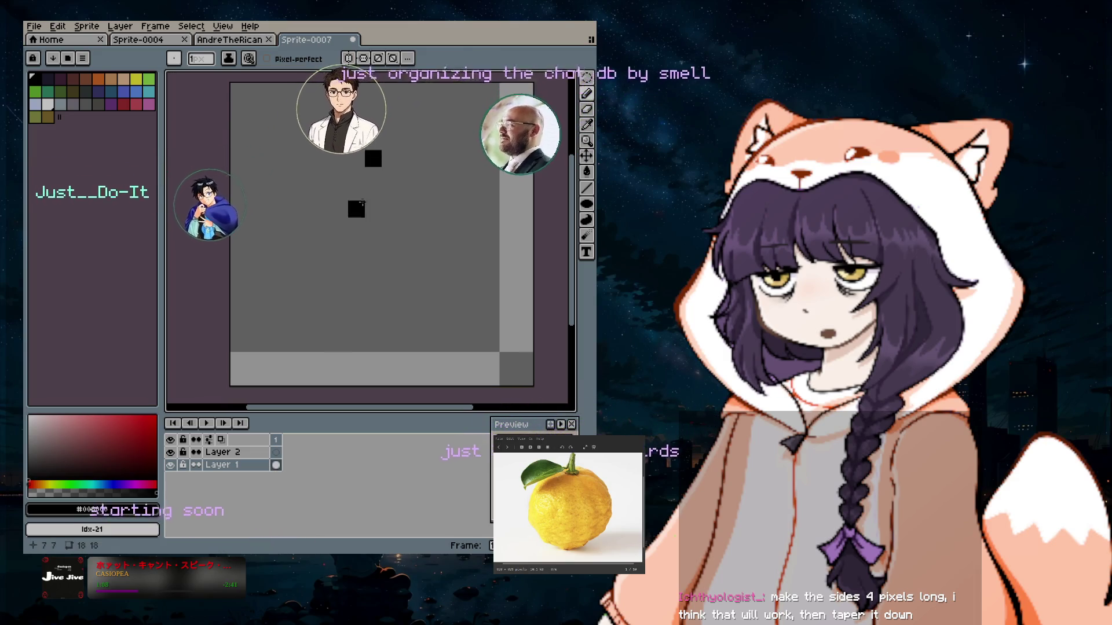
Extend the old heart's left diagonal, upper-right curve and bottom tip, undoing a misplaced pixel.
{"action": "mouse_move", "coordinate": [322, 125]}
{"action": "left_mouse_down"}
{"action": "mouse_move", "coordinate": [306, 139]}
{"action": "mouse_move", "coordinate": [325, 180]}
{"action": "left_mouse_up"}
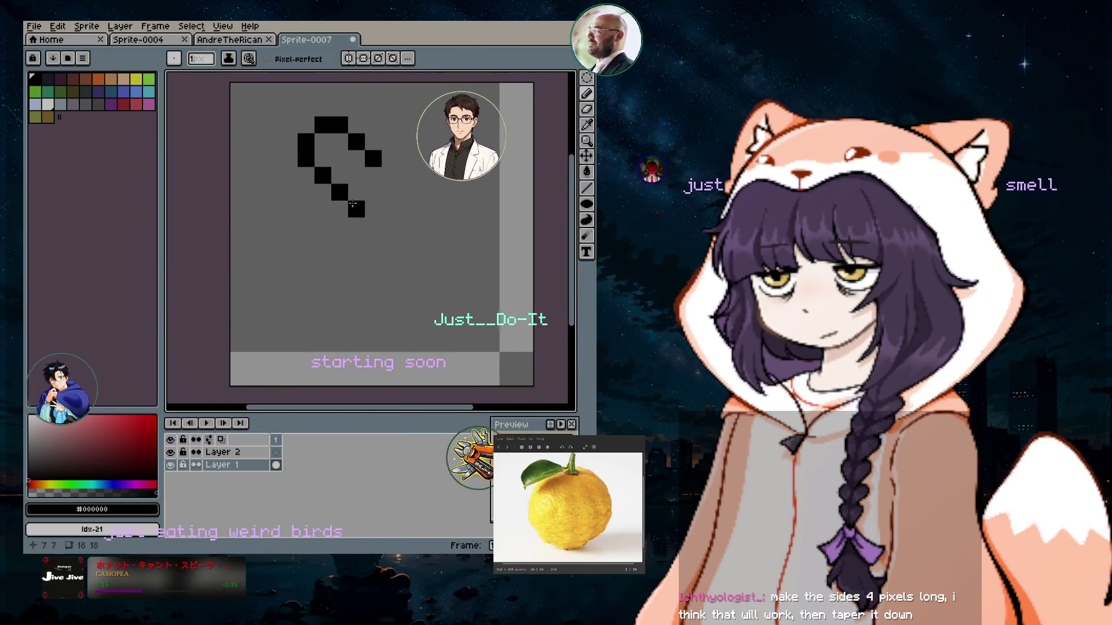
{"action": "left_click", "coordinate": [389, 141]}
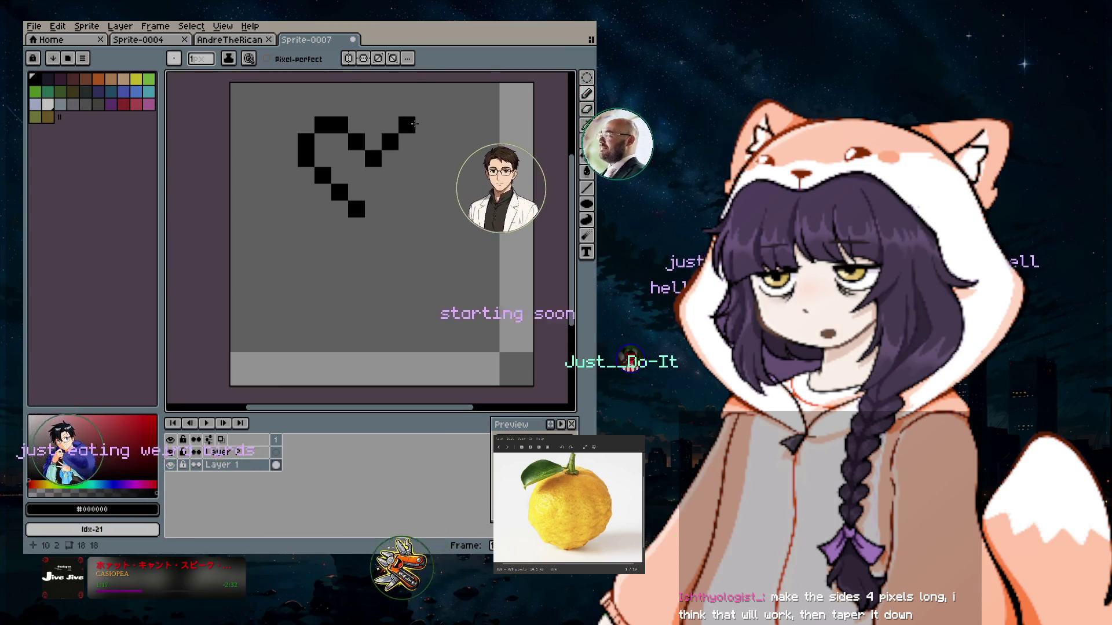
{"action": "left_click_drag", "start_coordinate": [415, 124], "coordinate": [438, 144]}
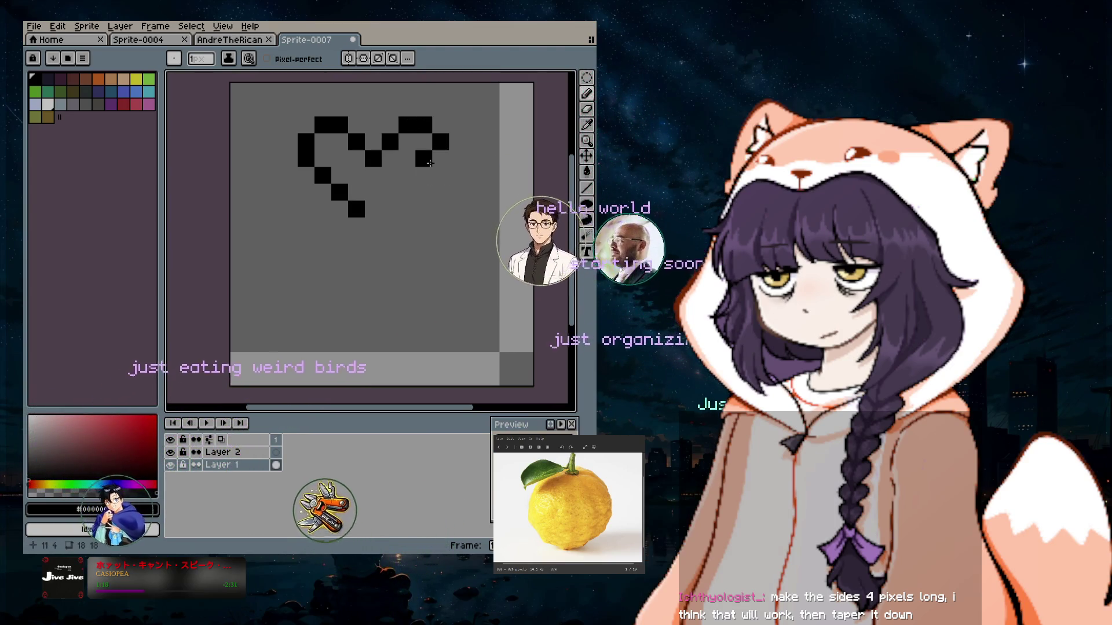
{"action": "key", "text": "ctrl+z"}
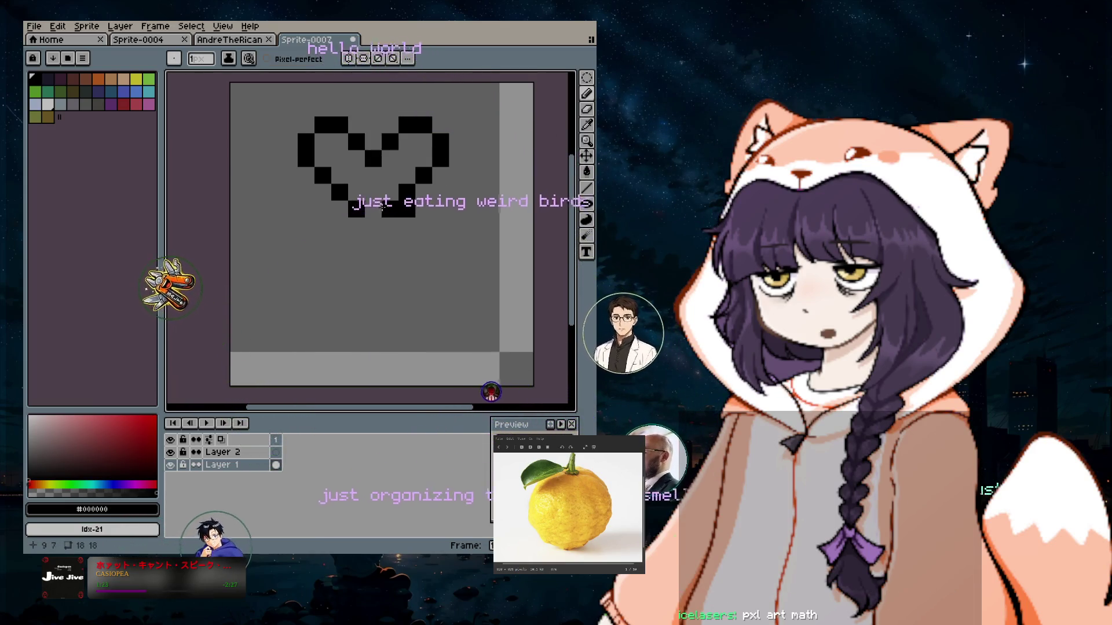
{"action": "left_click_drag", "start_coordinate": [382, 209], "coordinate": [378, 235]}
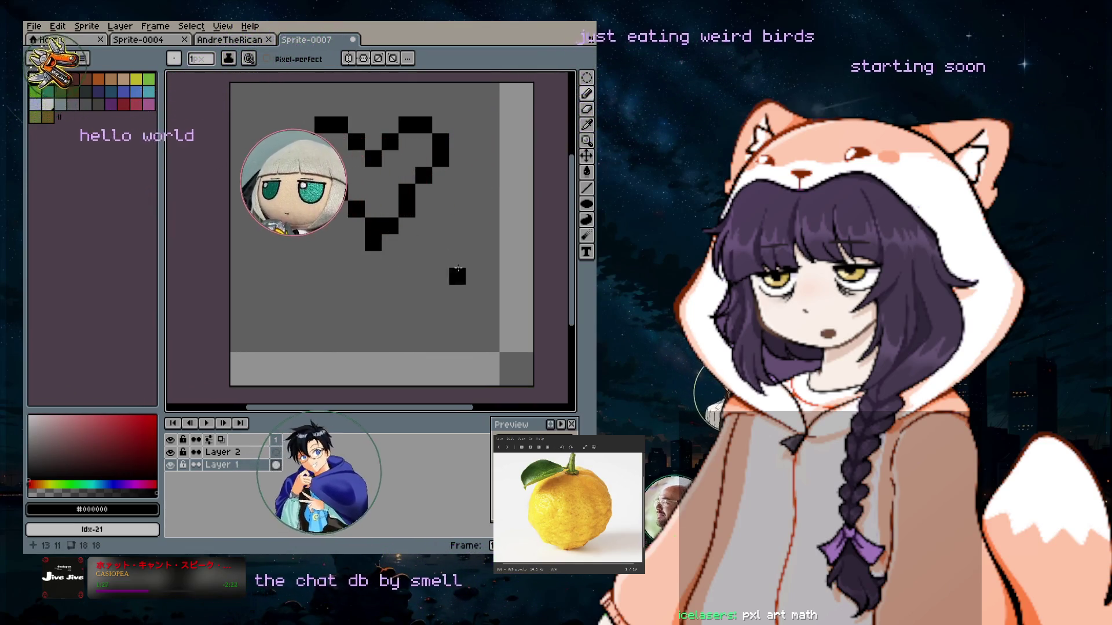
Clear the old drawing and redraw the heart's left side and upper arc in black pixels.
{"action": "key", "text": "Delete"}
{"action": "left_click_drag", "start_coordinate": [373, 175], "coordinate": [341, 145]}
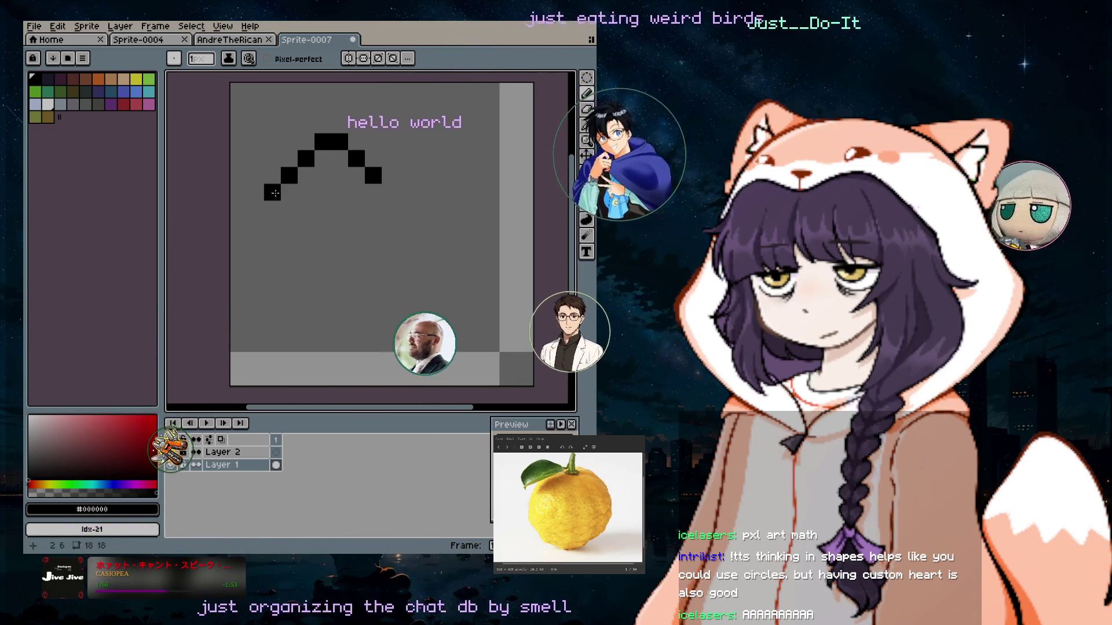
{"action": "left_click", "coordinate": [272, 192]}
{"action": "left_click", "coordinate": [286, 227]}
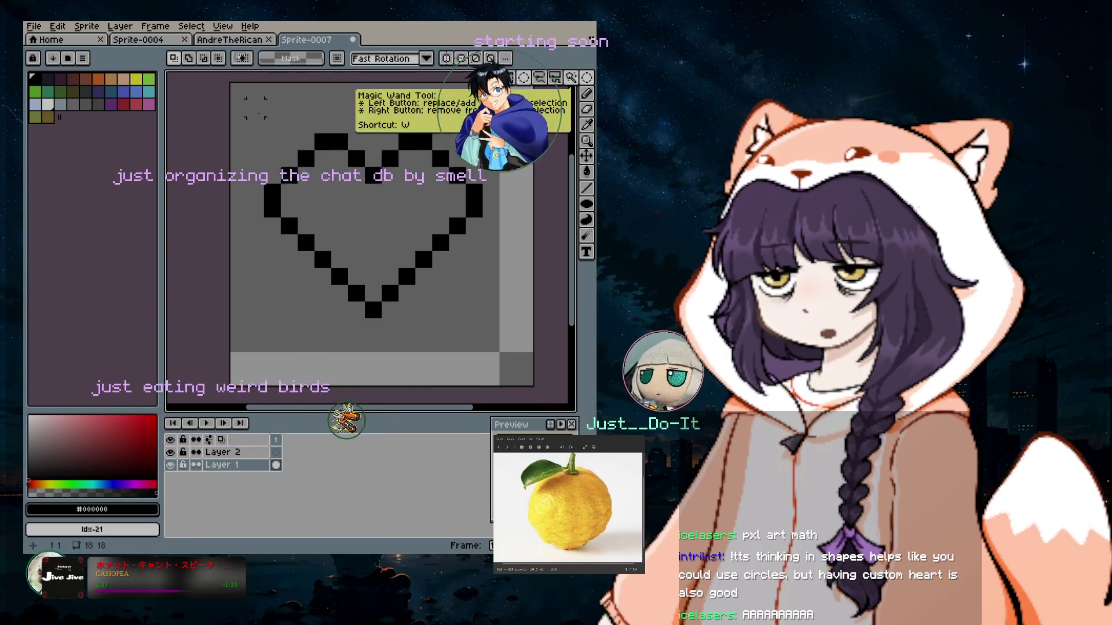
Select the whole sprite and shift the heart one pixel up and left.
{"action": "key", "text": "ctrl+a"}
{"action": "mouse_move", "coordinate": [431, 273]}
{"action": "left_mouse_down"}
{"action": "mouse_move", "coordinate": [414, 256]}
{"action": "mouse_move", "coordinate": [416, 297]}
{"action": "left_mouse_up"}
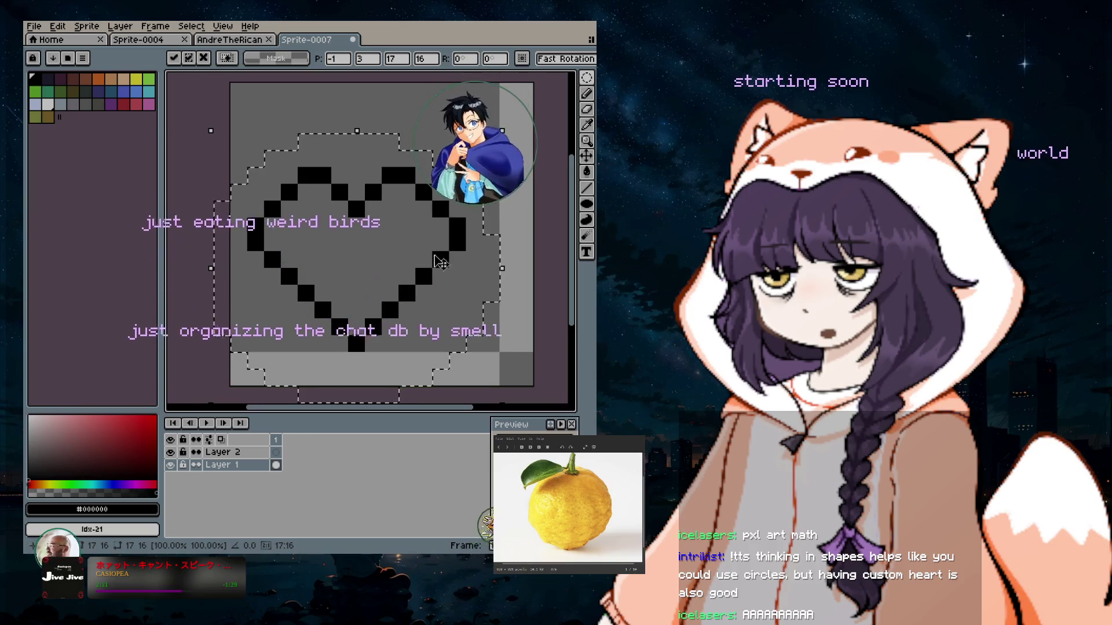
{"action": "key", "text": "ctrl+d"}
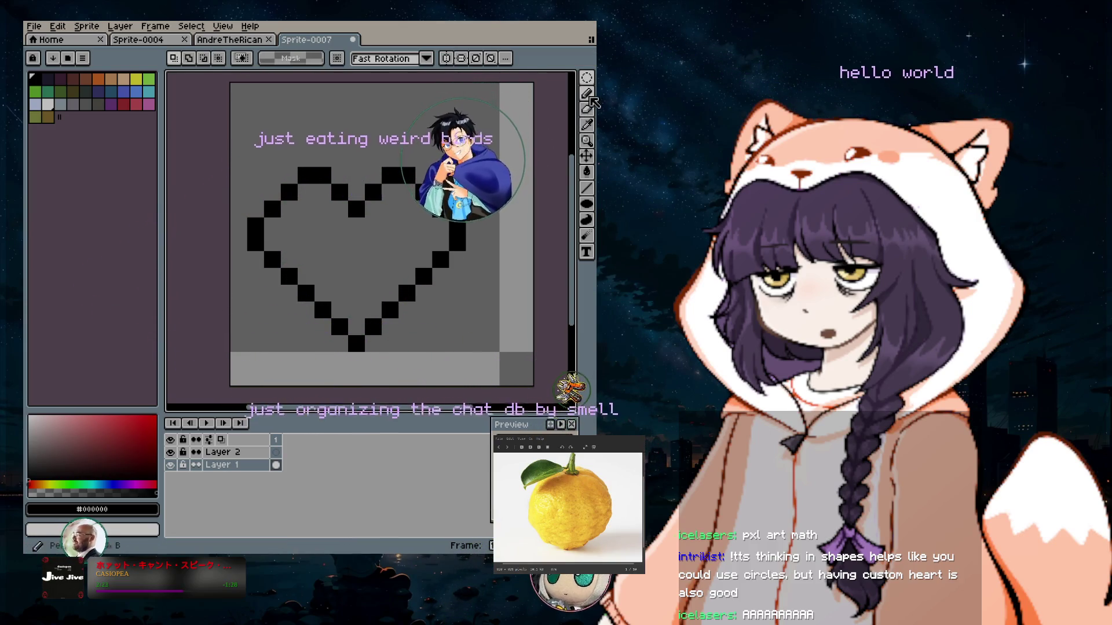
Set the Pencil's drawing colour to light purple #deadf0.
{"action": "left_click", "coordinate": [586, 94]}
{"action": "left_click", "coordinate": [149, 105]}
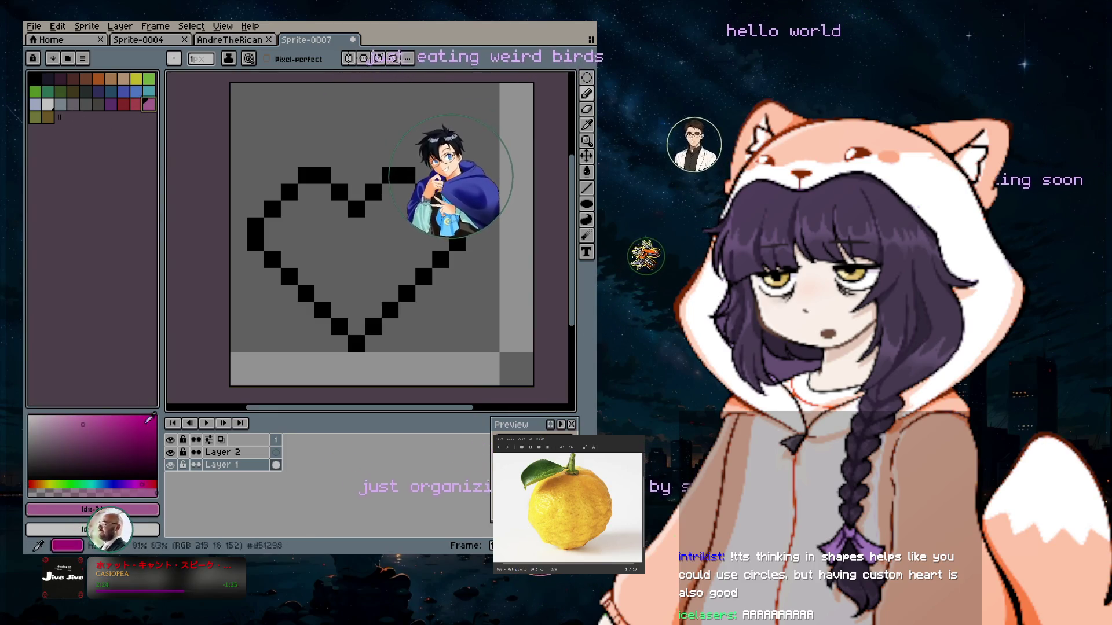
{"action": "left_click", "coordinate": [67, 546]}
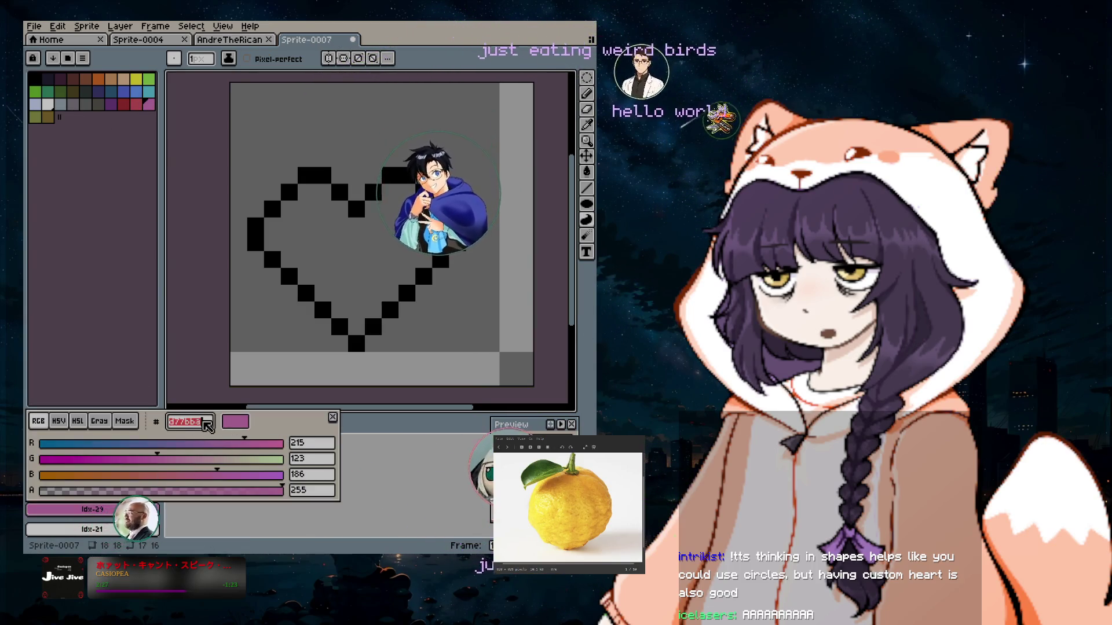
{"action": "type", "text": "deadf0"}
{"action": "left_click", "coordinate": [356, 326]}
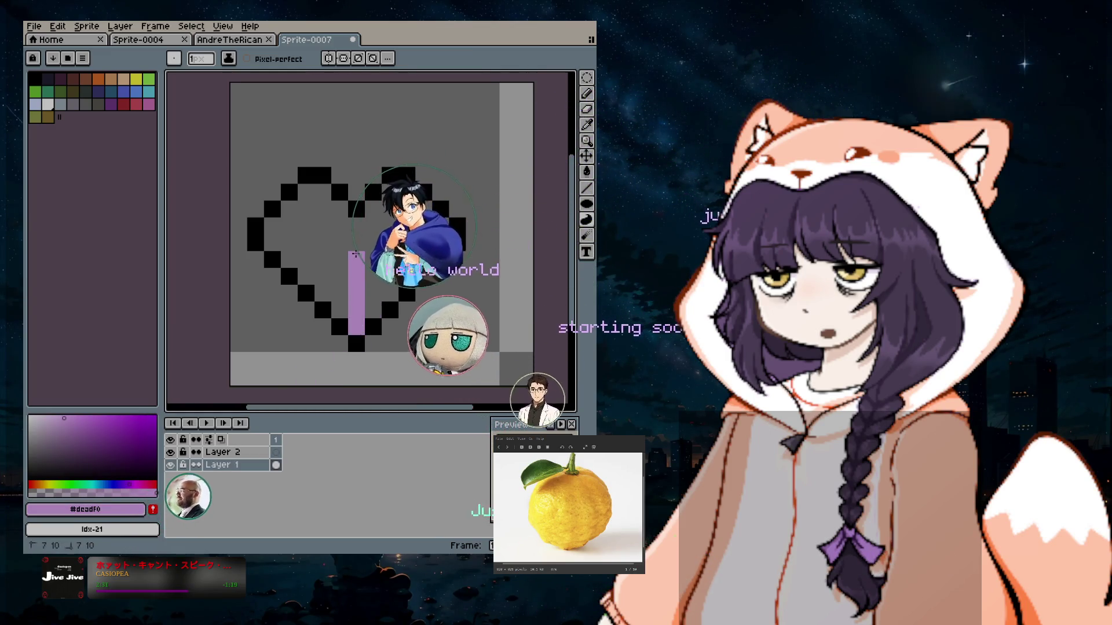
Place three light purple guide pixels inside the heart: centre, left and right.
{"action": "left_click", "coordinate": [423, 259]}
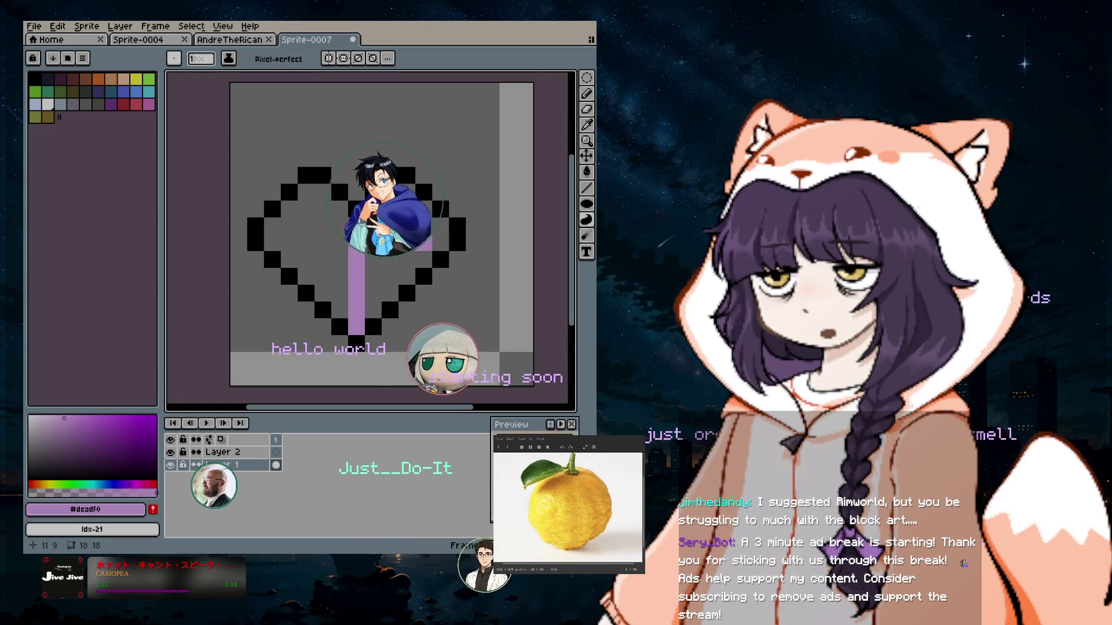
{"action": "left_click", "coordinate": [322, 191]}
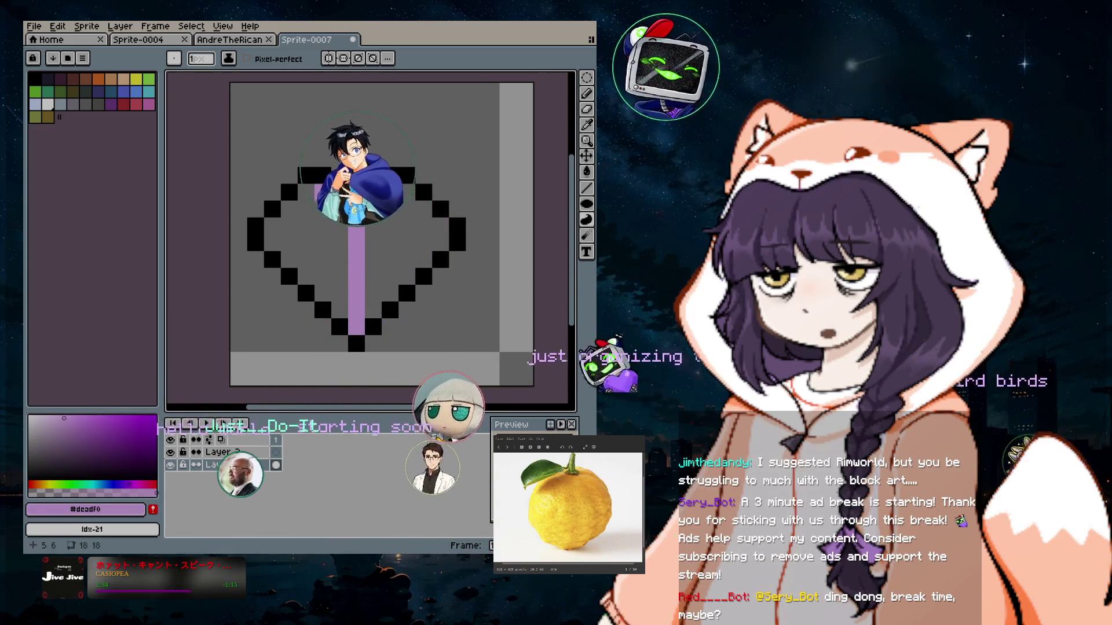
{"action": "left_click", "coordinate": [439, 224]}
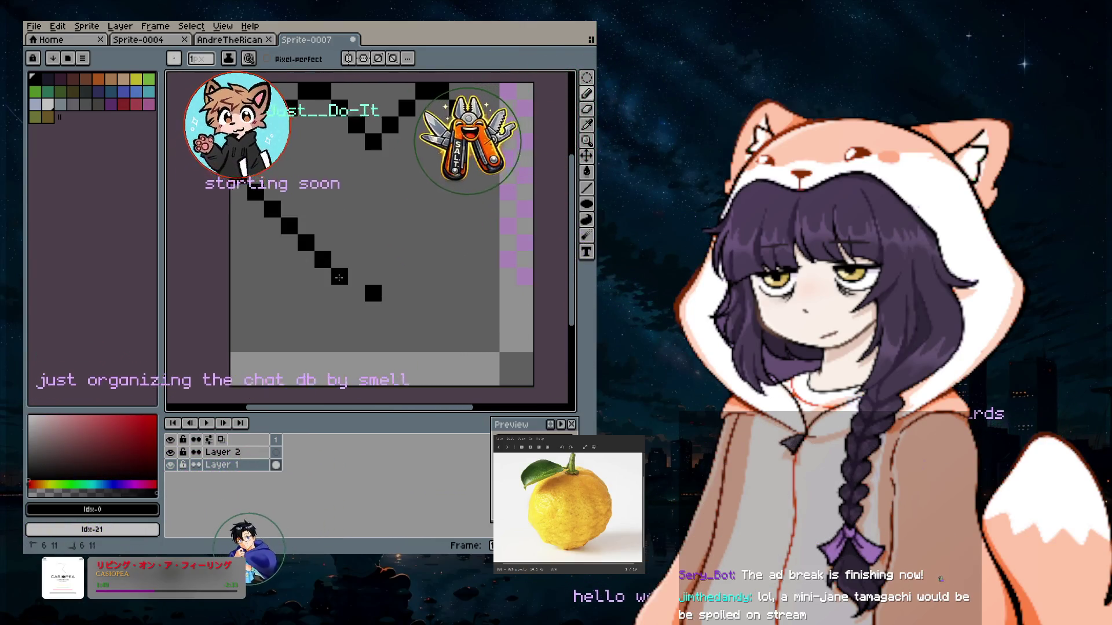
Add a left-edge pixel, then erase the heart's old lower-left diagonal.
{"action": "left_click", "coordinate": [269, 182]}
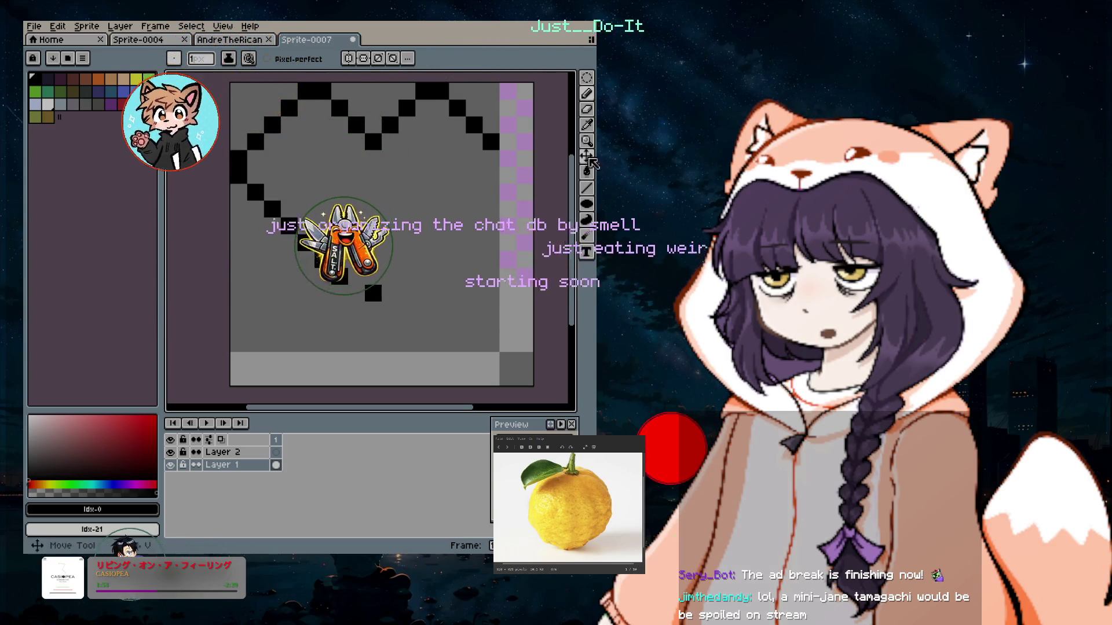
{"action": "key", "text": "e"}
{"action": "left_click_drag", "start_coordinate": [340, 276], "coordinate": [238, 160]}
{"action": "left_click", "coordinate": [587, 93]}
{"action": "left_click", "coordinate": [356, 276]}
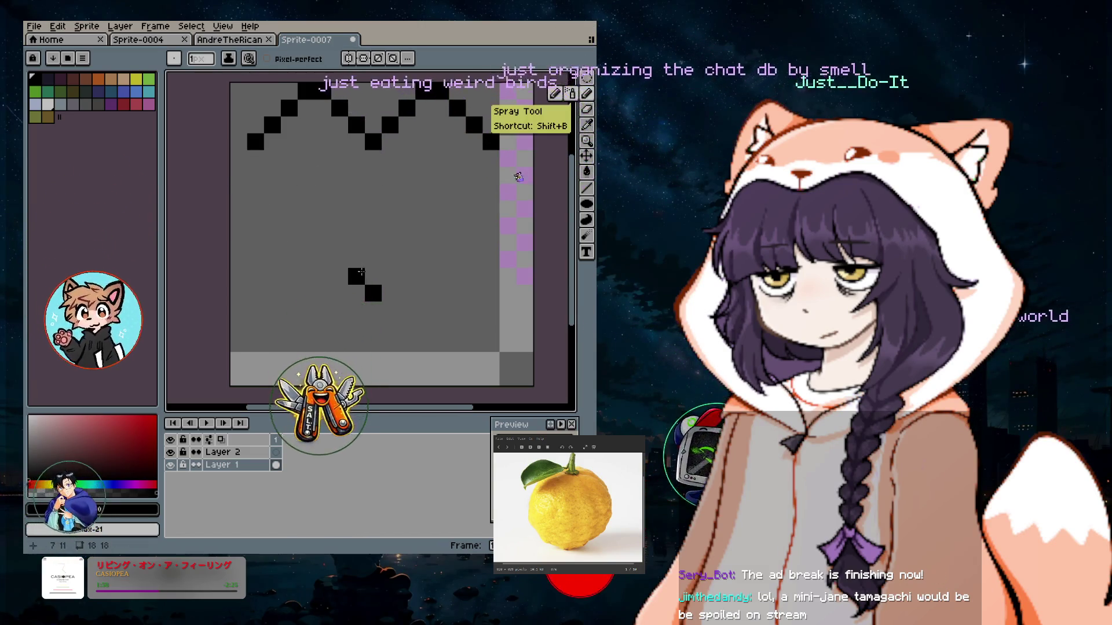
Redraw the lower-left diagonal and left vertical column pixel by pixel, undoing misplaced pixels.
{"action": "left_click", "coordinate": [340, 259]}
{"action": "left_click", "coordinate": [322, 243]}
{"action": "left_click", "coordinate": [306, 225]}
{"action": "left_click", "coordinate": [286, 223]}
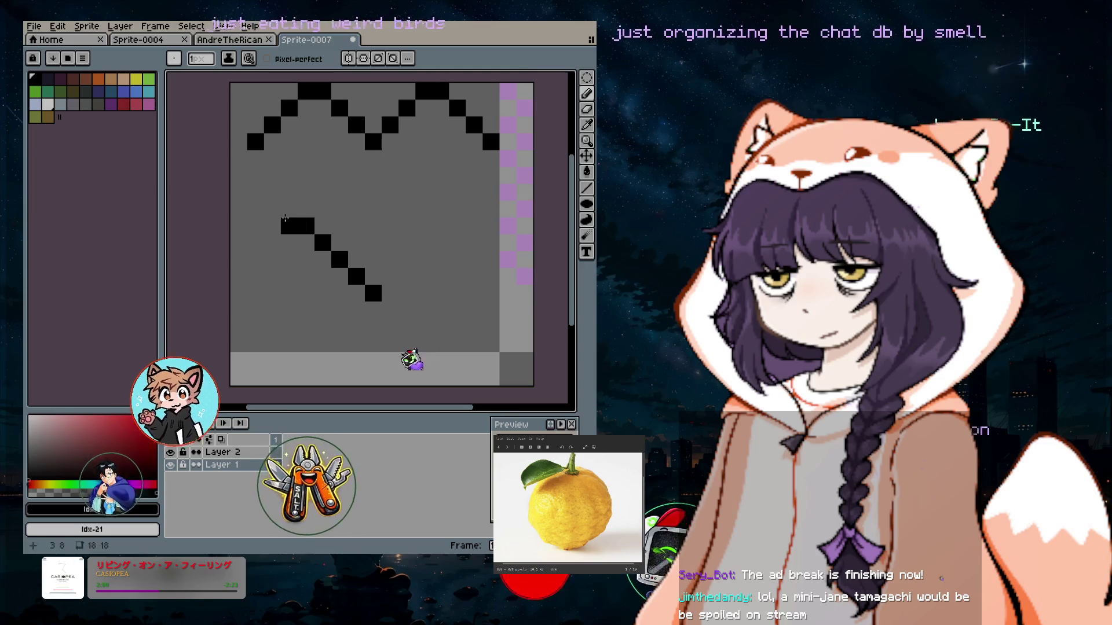
{"action": "key", "text": "ctrl+z"}
{"action": "left_click", "coordinate": [289, 209]}
{"action": "left_click", "coordinate": [272, 192]}
{"action": "left_click", "coordinate": [256, 192]}
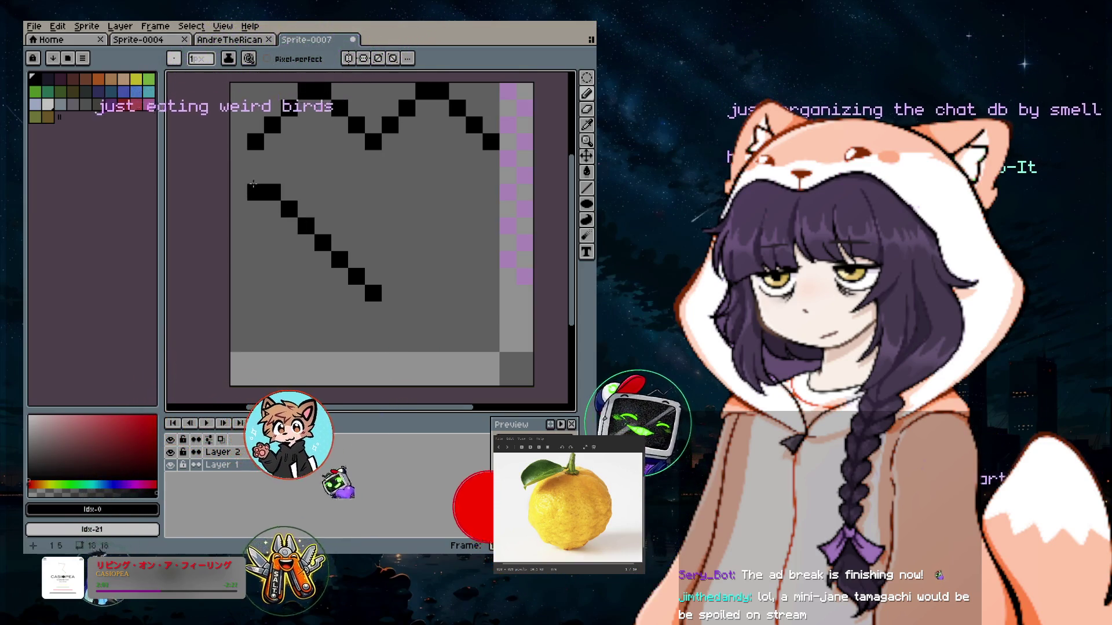
{"action": "key", "text": "ctrl+z"}
{"action": "left_click", "coordinate": [256, 176]}
{"action": "left_click", "coordinate": [256, 159]}
Redraw the right edge and its lower diagonal down to the single bottom tip pixel.
{"action": "left_click", "coordinate": [457, 209]}
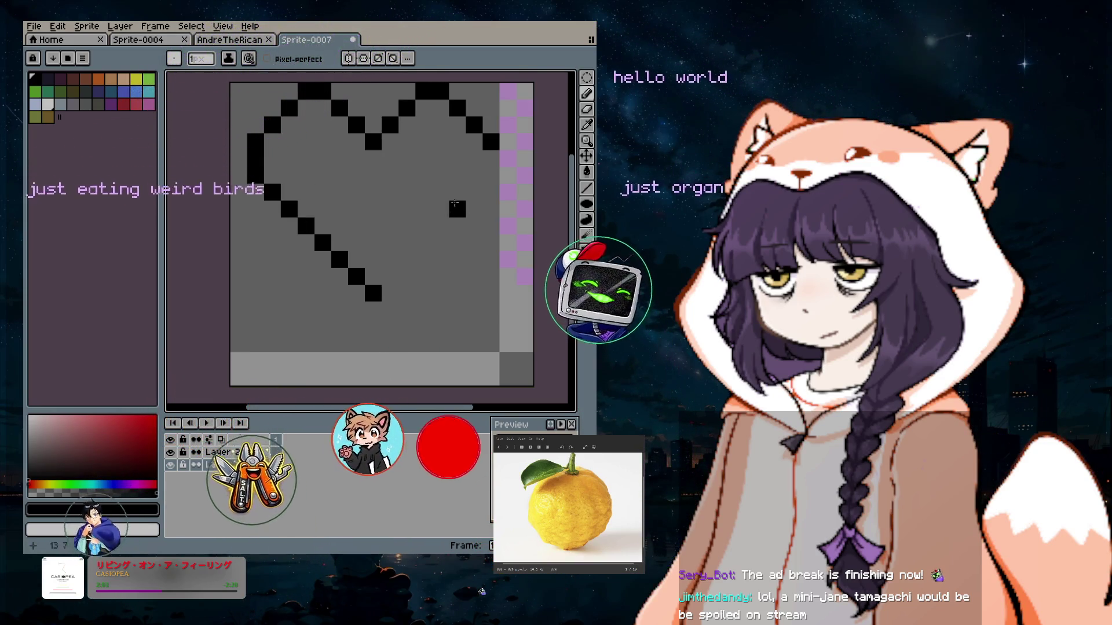
{"action": "key", "text": "ctrl+z"}
{"action": "left_click", "coordinate": [490, 158]}
{"action": "left_click", "coordinate": [474, 176]}
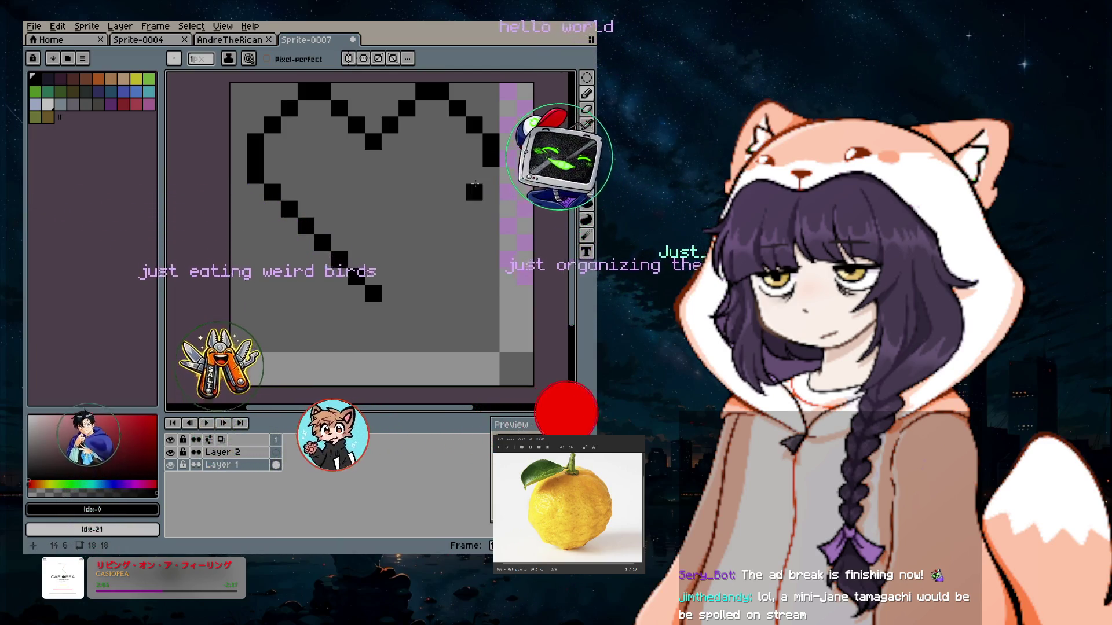
{"action": "key", "text": "ctrl+z"}
{"action": "left_click", "coordinate": [491, 175]}
{"action": "left_click", "coordinate": [474, 192]}
{"action": "left_click", "coordinate": [457, 209]}
{"action": "left_click", "coordinate": [441, 226]}
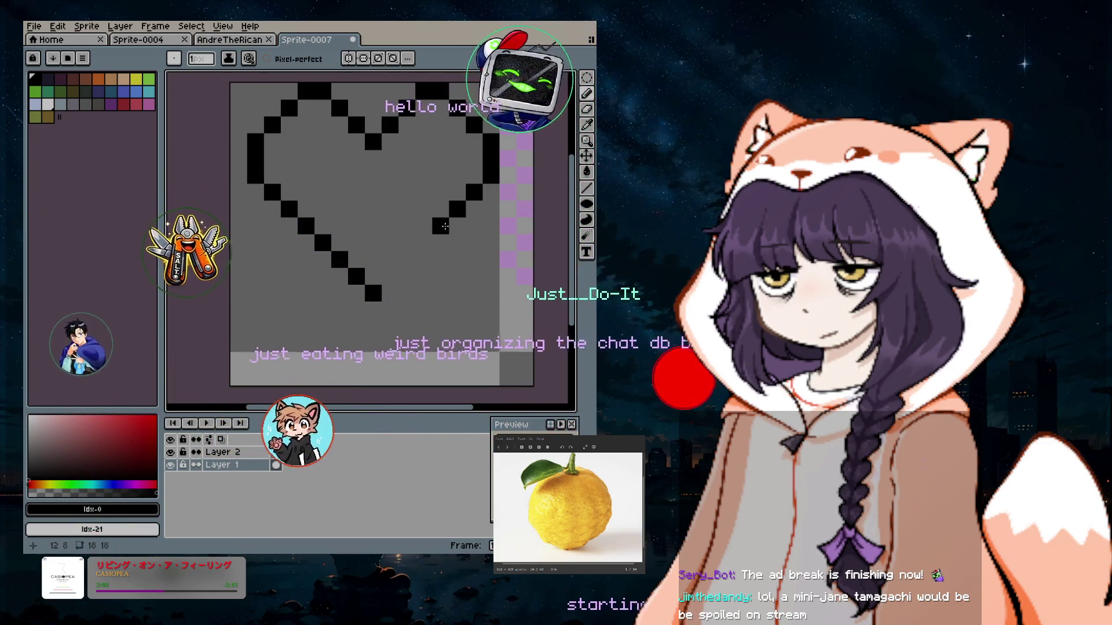
{"action": "left_click", "coordinate": [424, 242]}
{"action": "left_click", "coordinate": [407, 260]}
{"action": "left_click", "coordinate": [391, 275]}
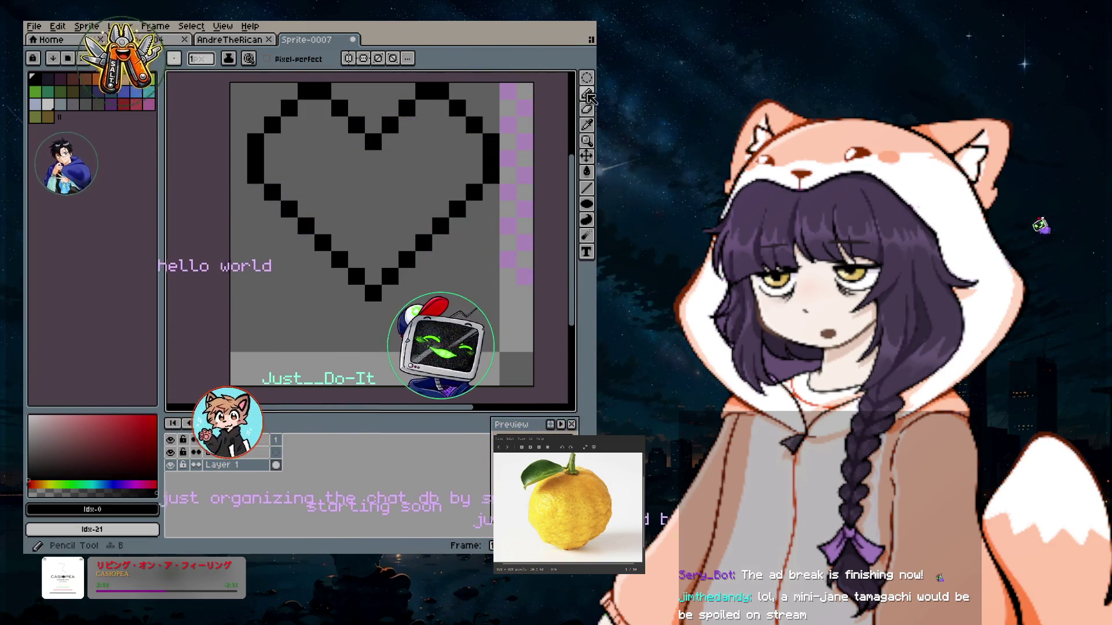
Remove a stray interior pixel and fill the notch at the heart's top centre.
{"action": "left_click", "coordinate": [306, 175]}
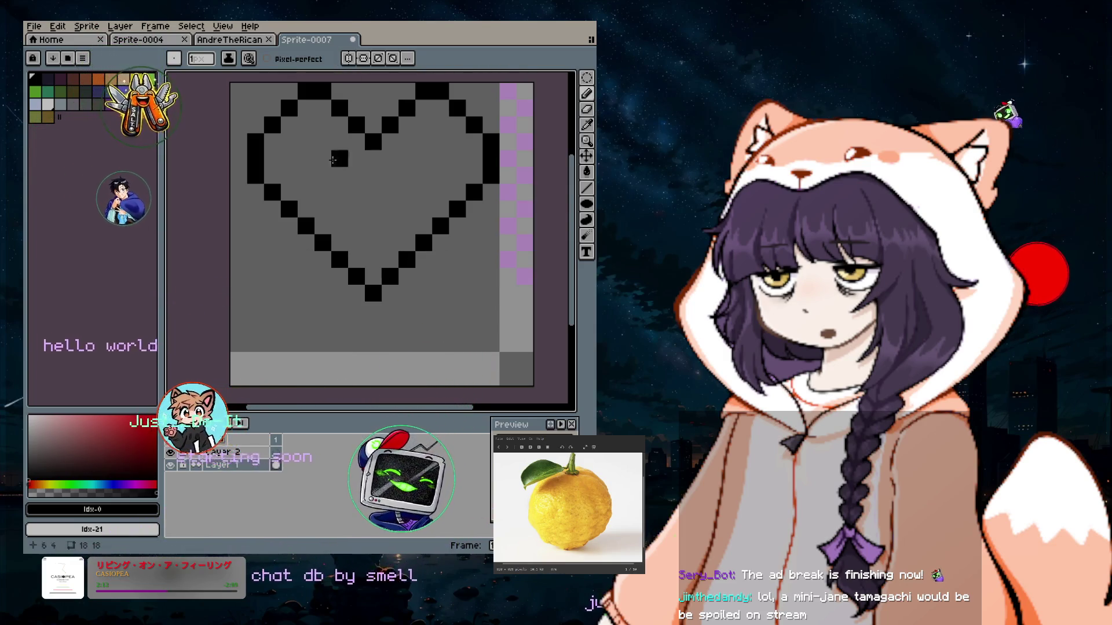
{"action": "key", "text": "ctrl+z"}
{"action": "left_click", "coordinate": [396, 148]}
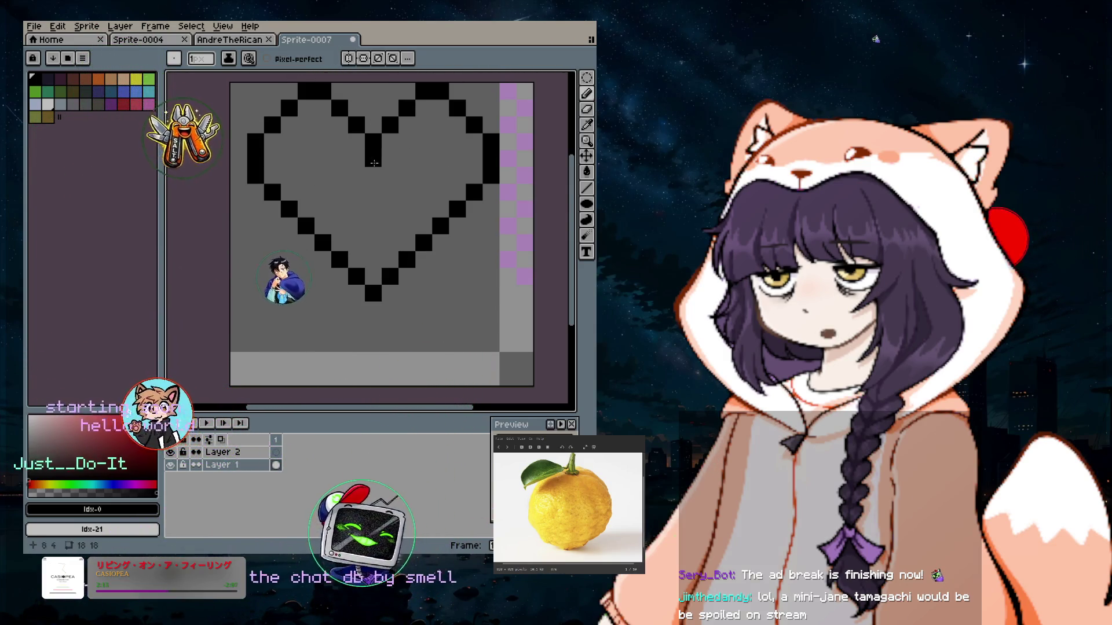
Undo the notch pixel and paint grey over the top of the right column with a 2 px brush.
{"action": "key", "text": "ctrl+z"}
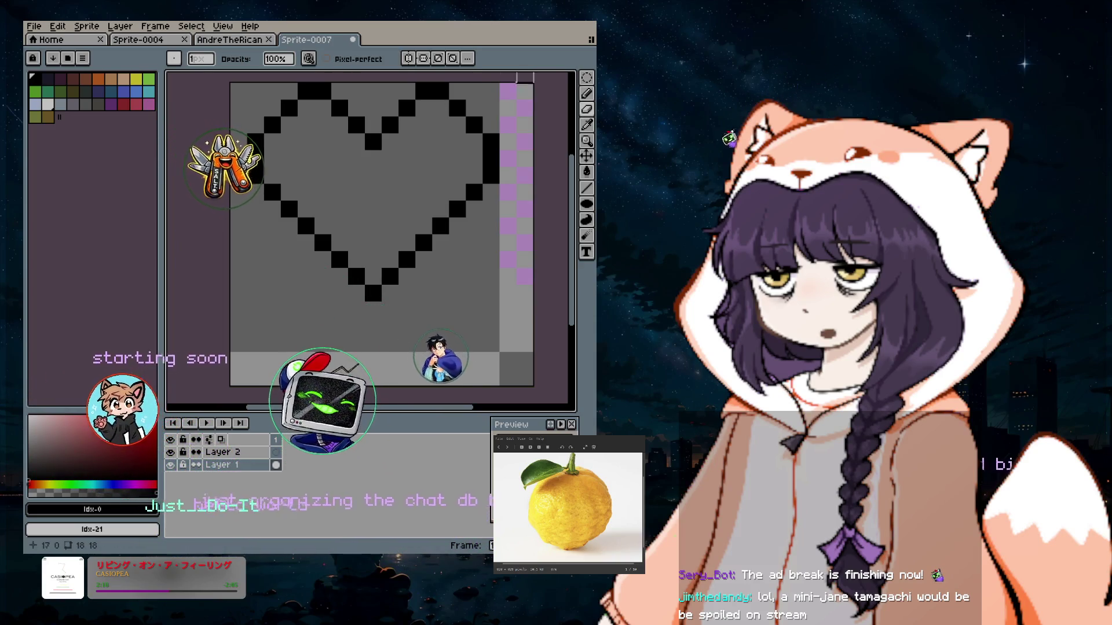
{"action": "left_click_drag", "start_coordinate": [349, 274], "coordinate": [486, 108]}
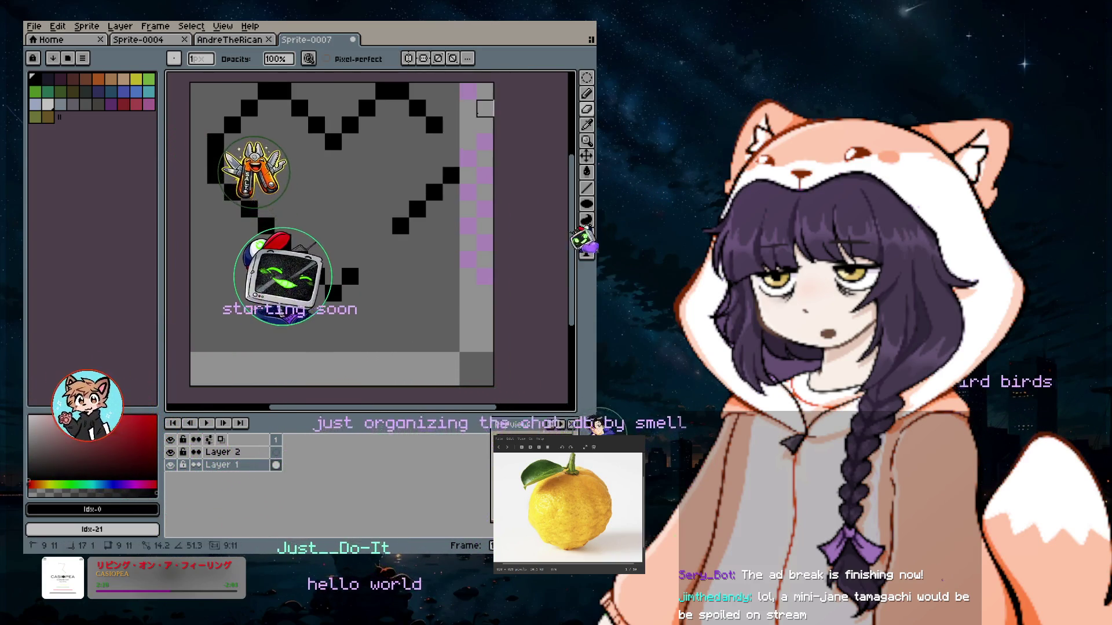
{"action": "key", "text": "ctrl+z"}
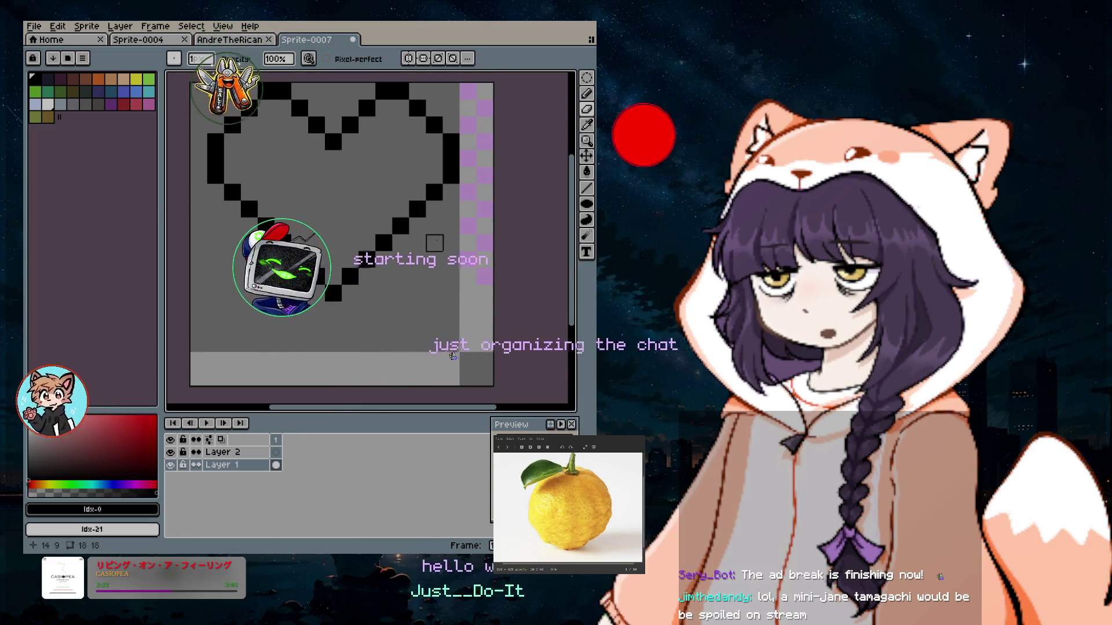
{"action": "key", "text": "plus"}
{"action": "left_click_drag", "start_coordinate": [479, 97], "coordinate": [484, 147]}
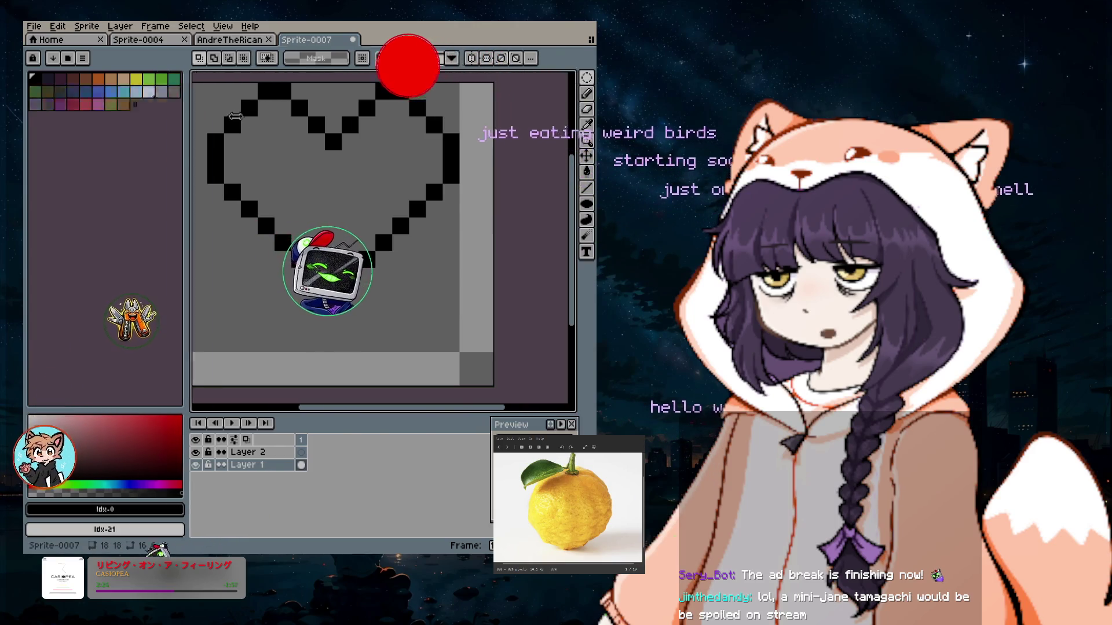
Try selecting the background and an area inside the heart, then clear the selection.
{"action": "key", "text": "m"}
{"action": "left_click", "coordinate": [199, 91]}
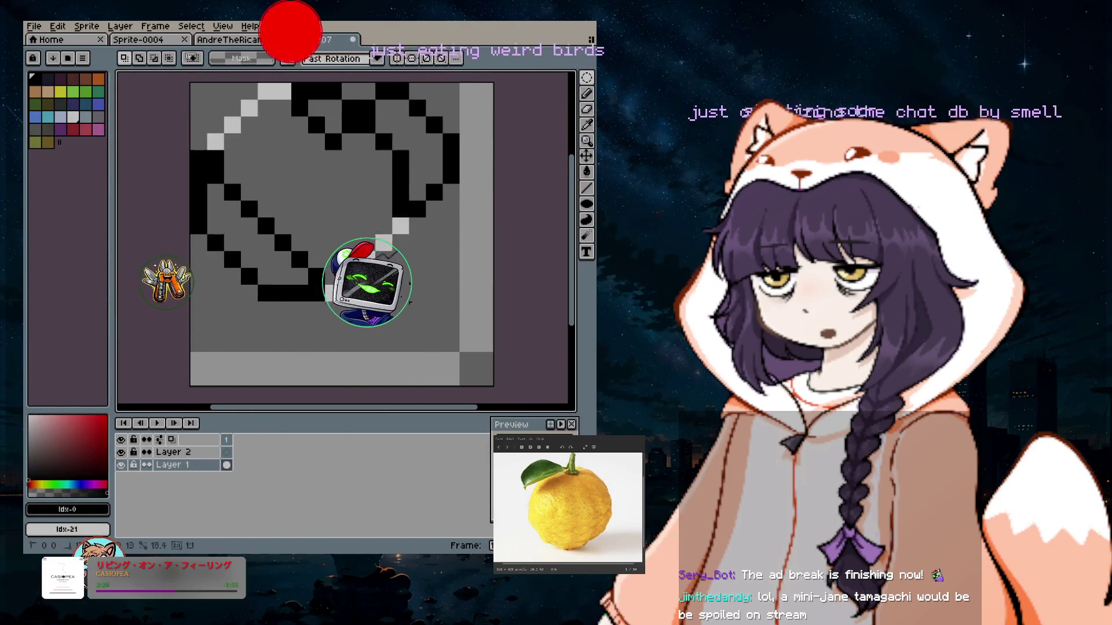
{"action": "key", "text": "ctrl+d"}
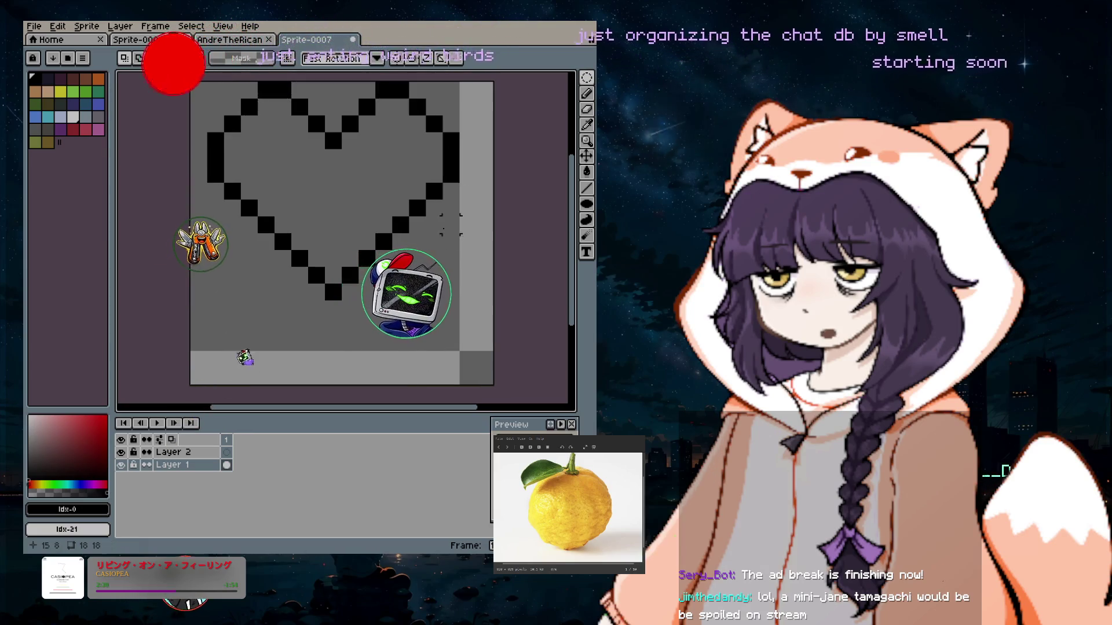
{"action": "key", "text": "ctrl+shift+d"}
{"action": "key", "text": "ctrl+shift+i"}
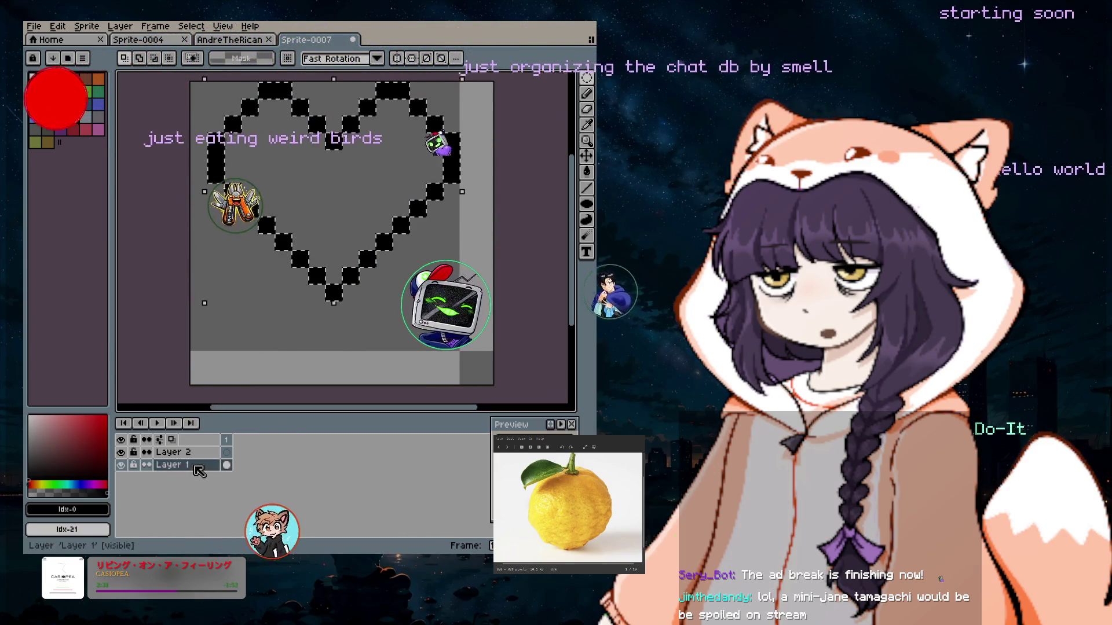
{"action": "left_click_drag", "start_coordinate": [324, 182], "coordinate": [341, 225]}
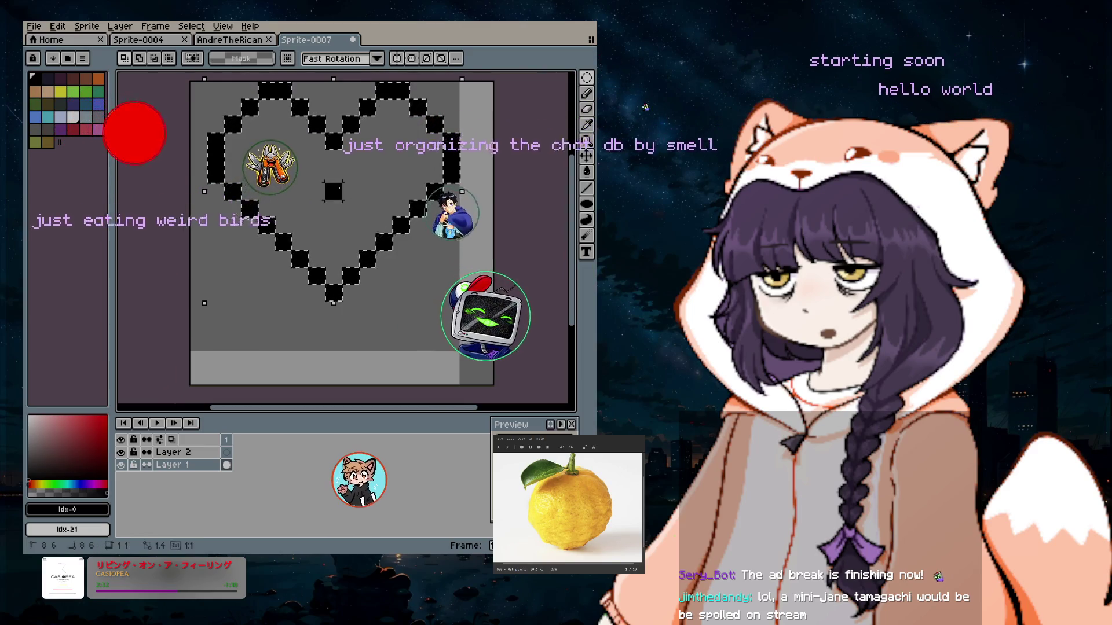
{"action": "key", "text": "ctrl+d"}
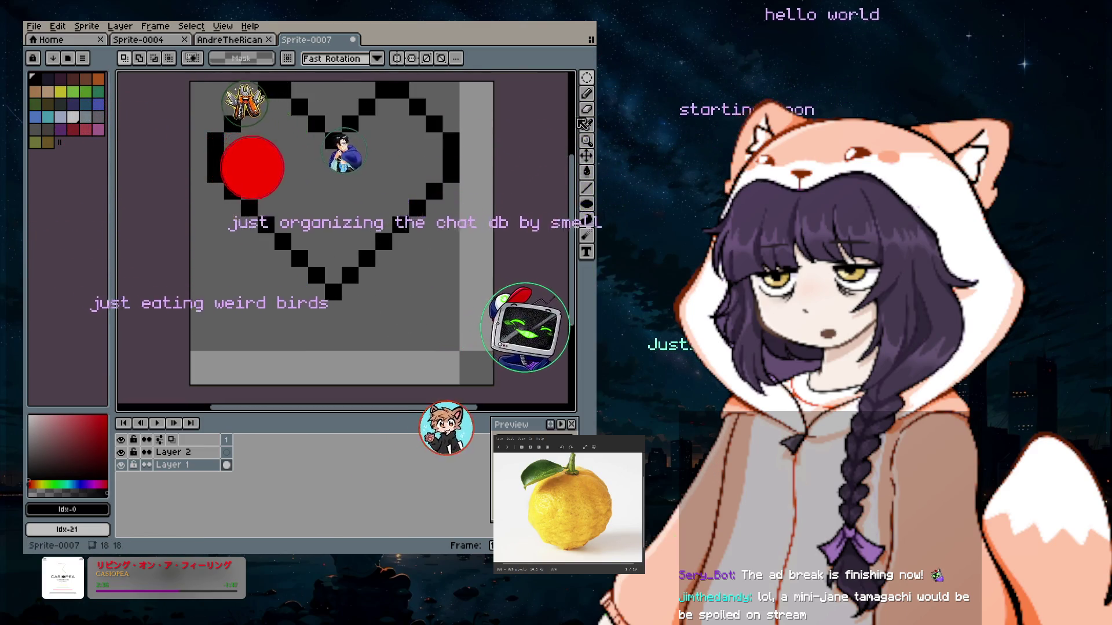
Select the whole sprite with the Rectangular Marquee and move the heart down two pixels.
{"action": "left_click", "coordinate": [586, 79]}
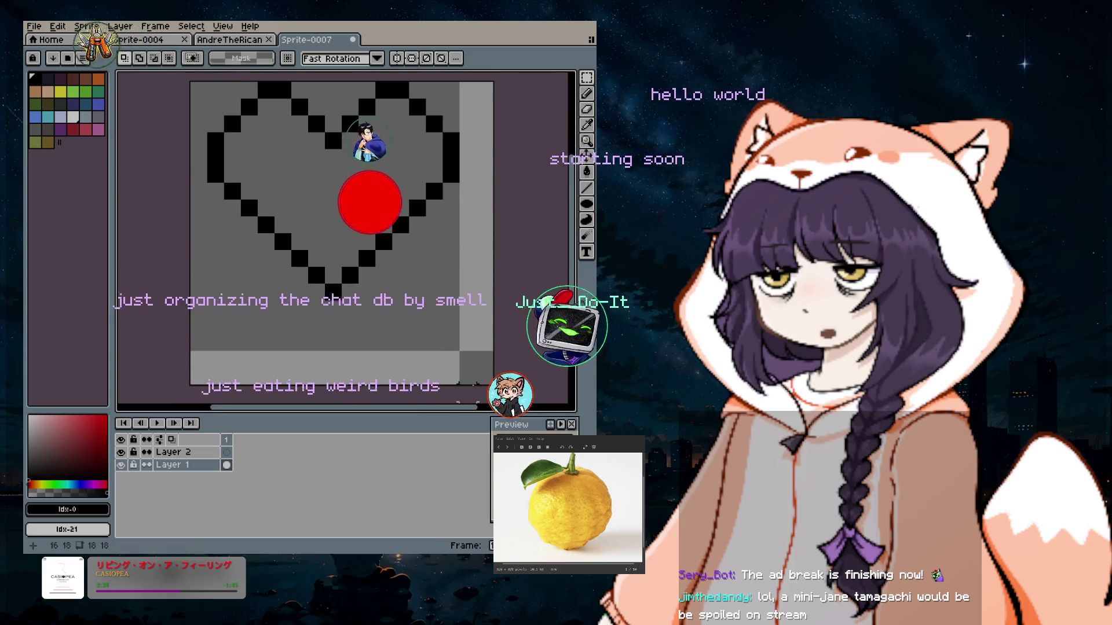
{"action": "left_click_drag", "start_coordinate": [443, 335], "coordinate": [484, 376]}
{"action": "key", "text": "ctrl+a"}
{"action": "mouse_move", "coordinate": [348, 216]}
{"action": "left_mouse_down"}
{"action": "mouse_move", "coordinate": [345, 250]}
{"action": "mouse_move", "coordinate": [373, 282]}
{"action": "mouse_move", "coordinate": [317, 366]}
{"action": "mouse_move", "coordinate": [363, 209]}
{"action": "mouse_move", "coordinate": [345, 214]}
{"action": "mouse_move", "coordinate": [351, 197]}
{"action": "left_mouse_up"}
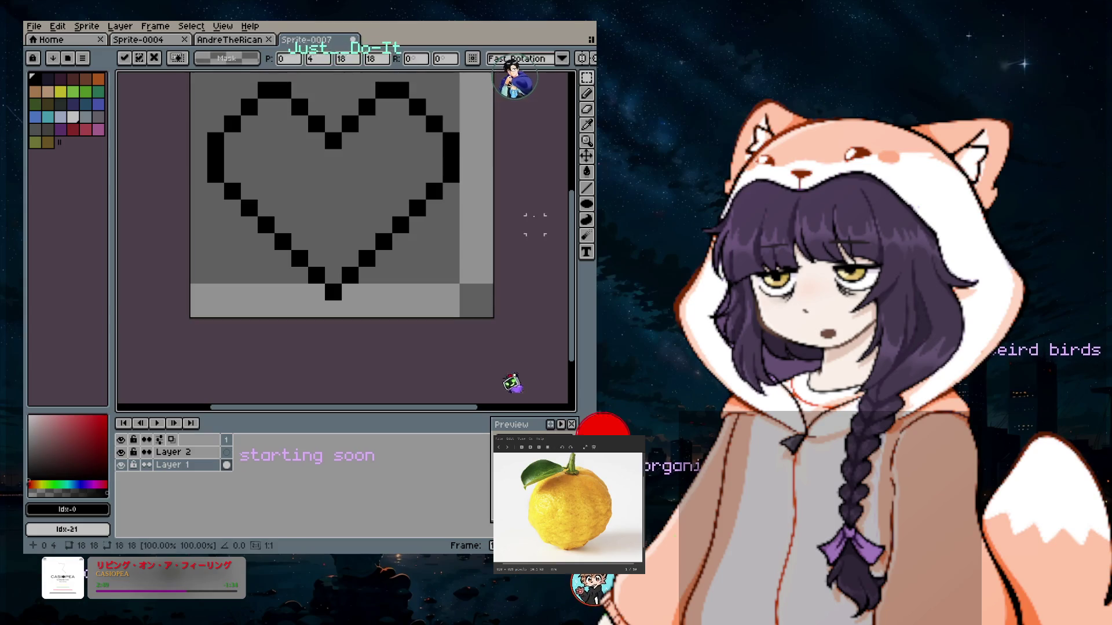
{"action": "left_click_drag", "start_coordinate": [574, 241], "coordinate": [572, 202]}
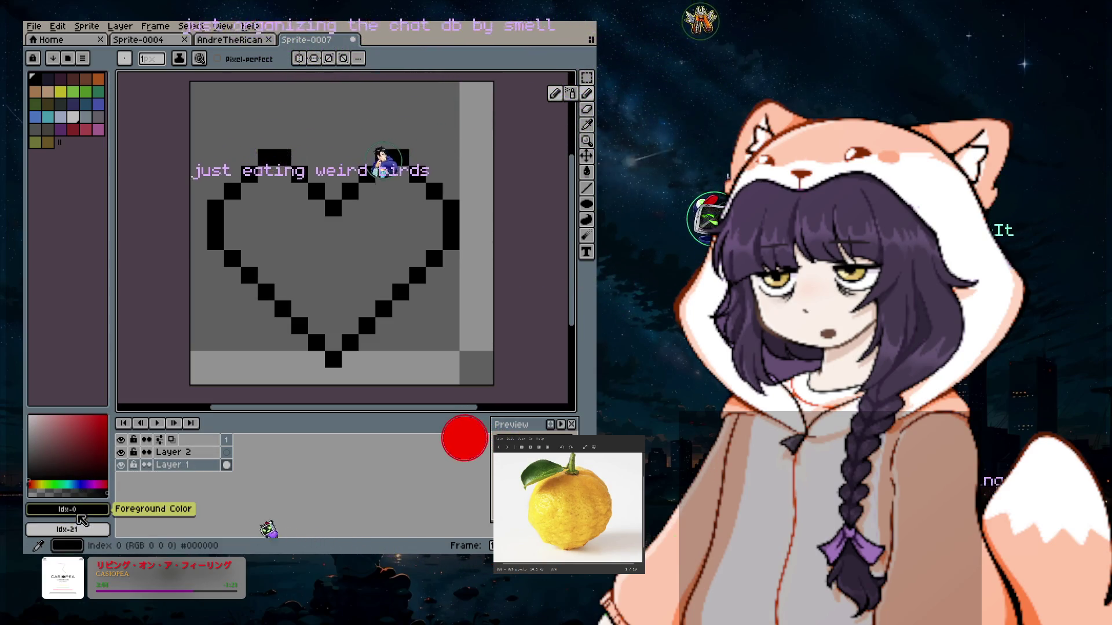
Set the foreground colour to #dcadff and undo the stray purple pixel it painted.
{"action": "left_click", "coordinate": [97, 509]}
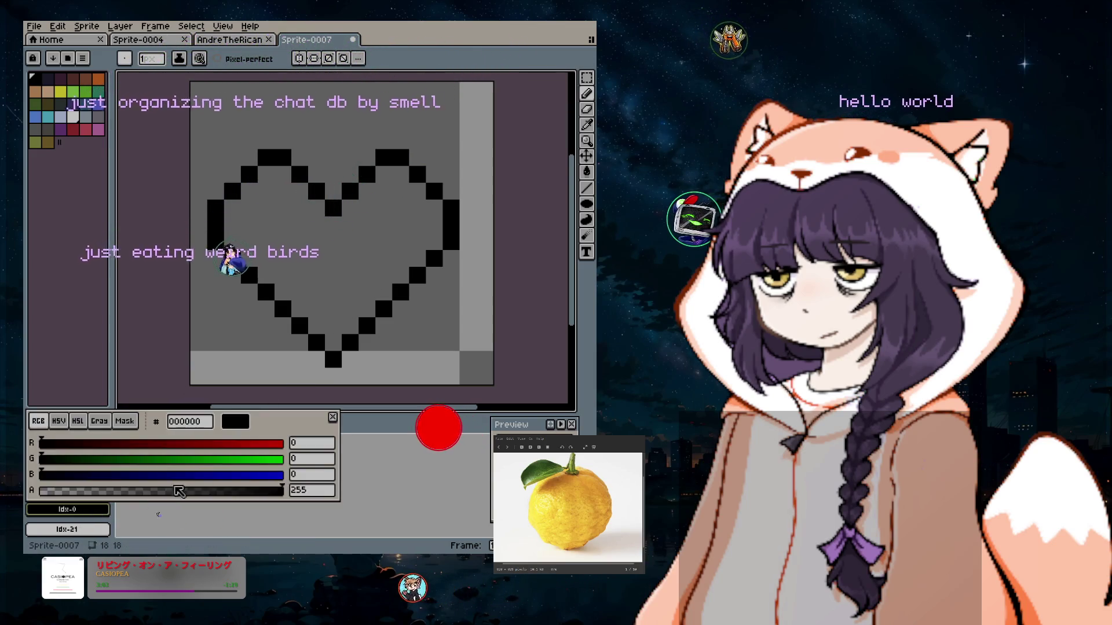
{"action": "type", "text": "dcadff"}
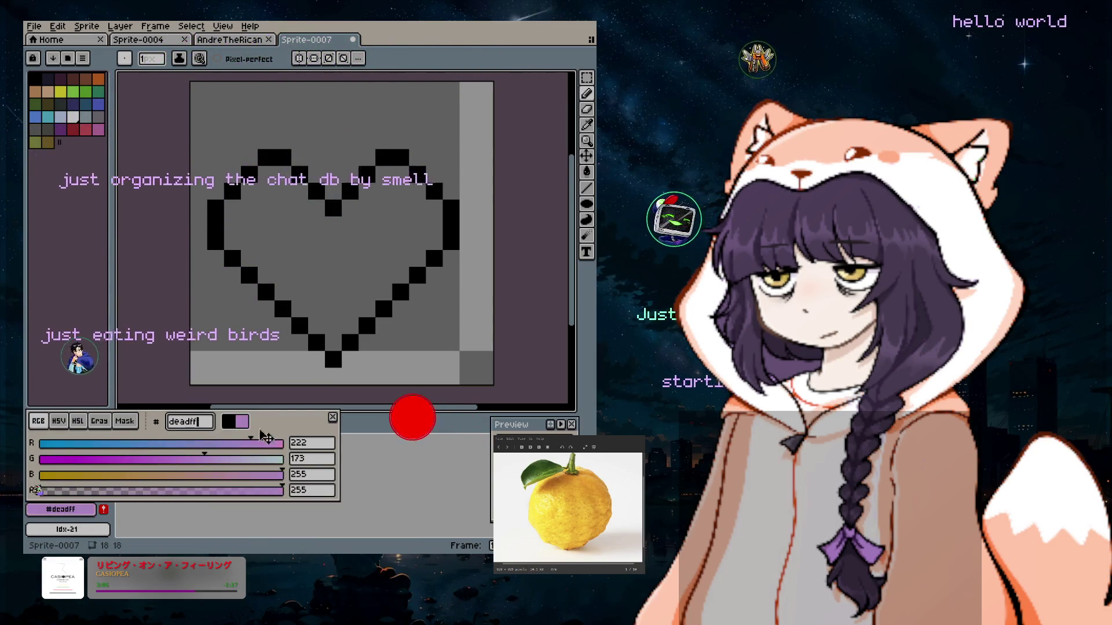
{"action": "left_click", "coordinate": [367, 326]}
{"action": "key", "text": "ctrl+z"}
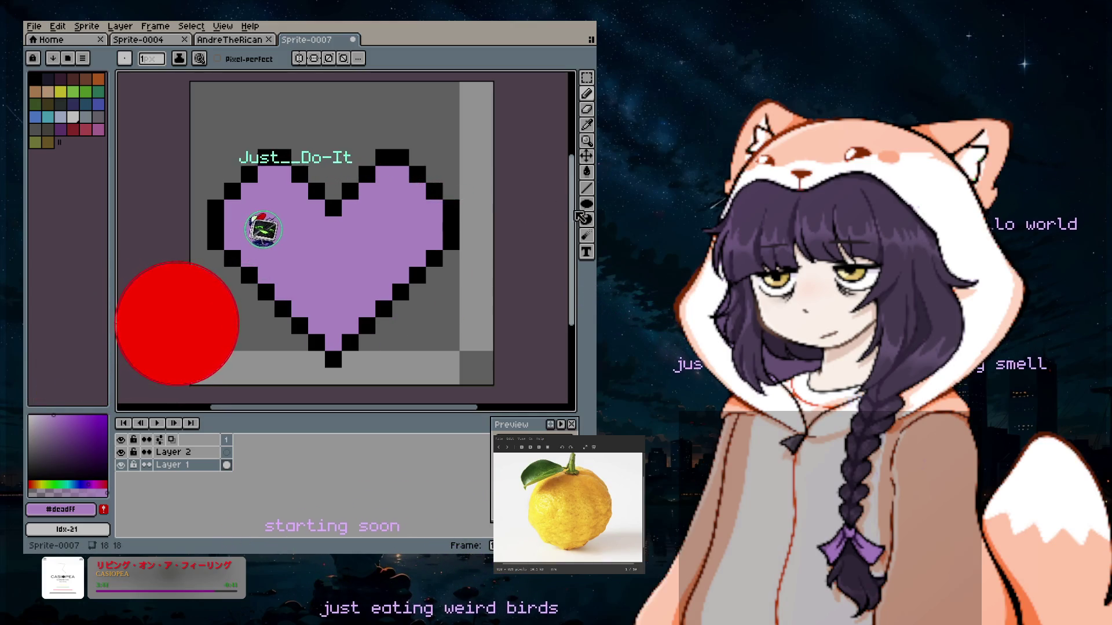
{"action": "scroll", "coordinate": [578, 240], "scroll_direction": "down", "scroll_amount": 3}
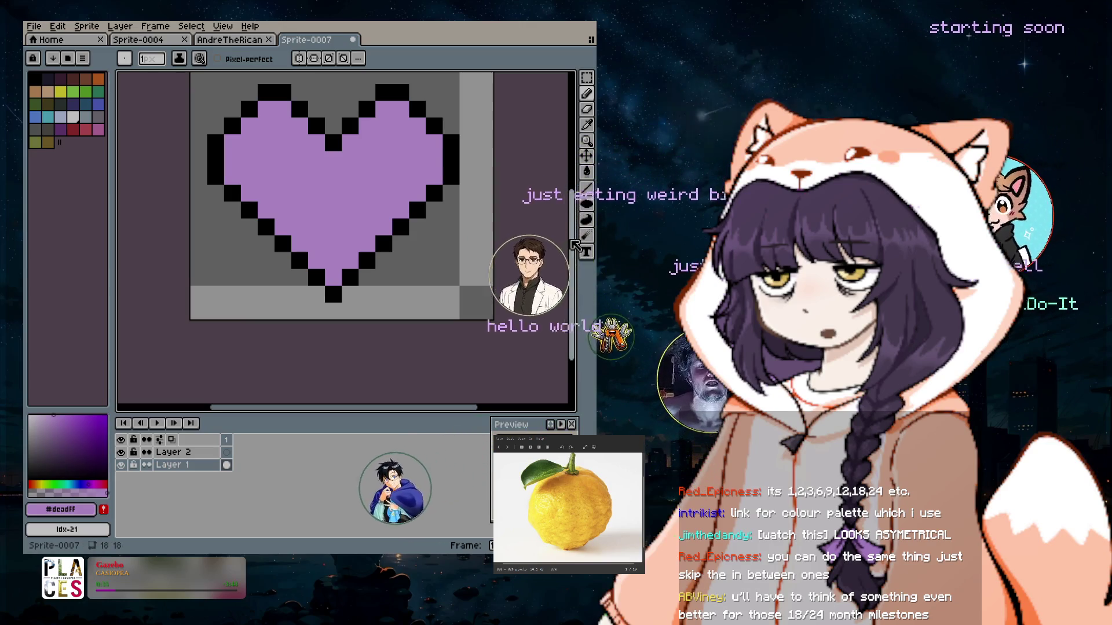
{"action": "scroll", "coordinate": [453, 248], "scroll_direction": "up", "scroll_amount": 4}
{"action": "left_click_drag", "start_coordinate": [575, 188], "coordinate": [578, 212]}
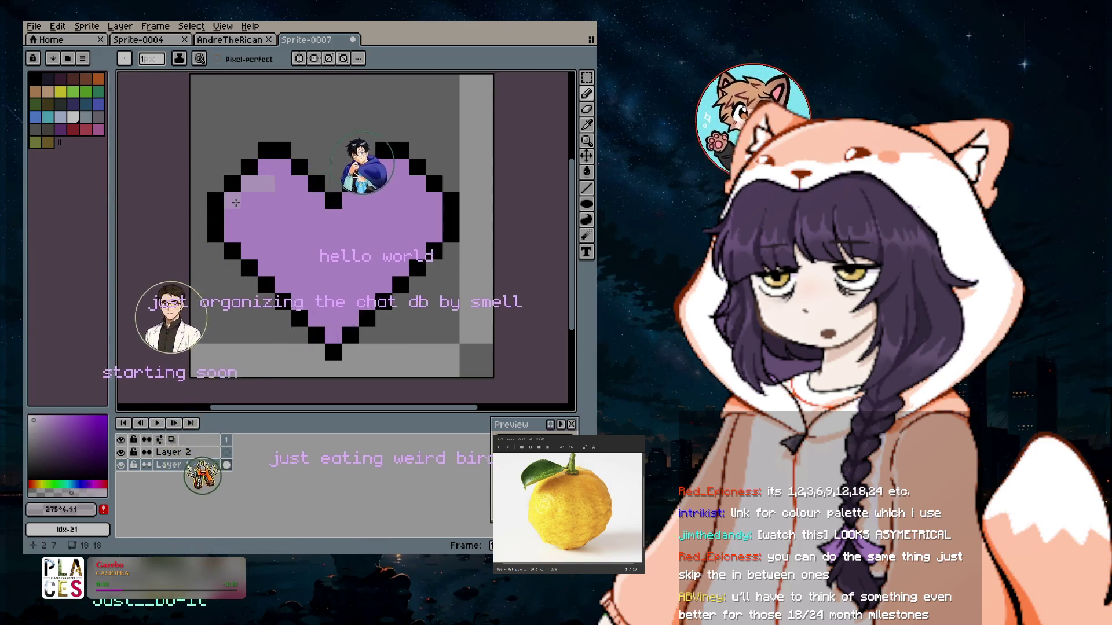
{"action": "scroll", "coordinate": [313, 317], "scroll_direction": "down", "scroll_amount": 5}
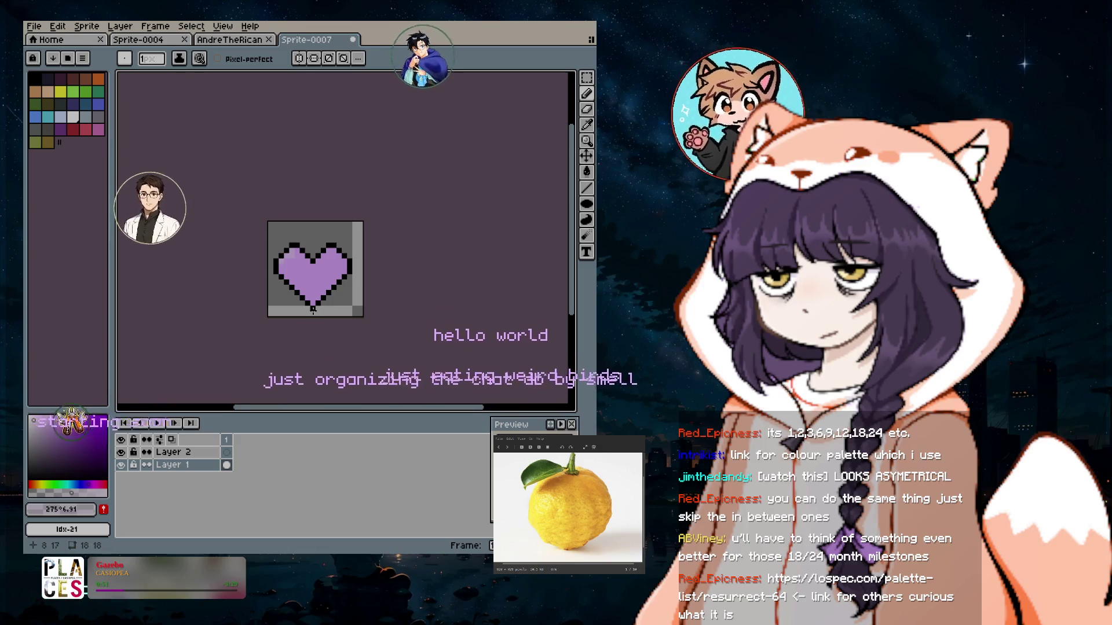
{"action": "scroll", "coordinate": [313, 317], "scroll_direction": "up", "scroll_amount": 1}
{"action": "scroll", "coordinate": [315, 288], "scroll_direction": "up", "scroll_amount": 1}
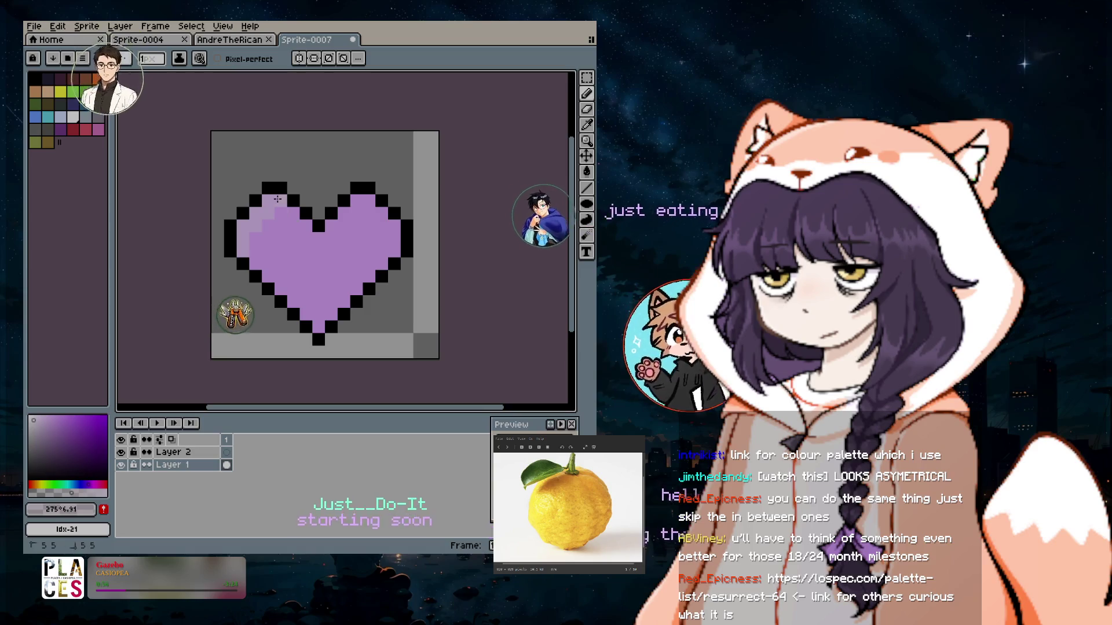
{"action": "scroll", "coordinate": [315, 322], "scroll_direction": "down", "scroll_amount": 2}
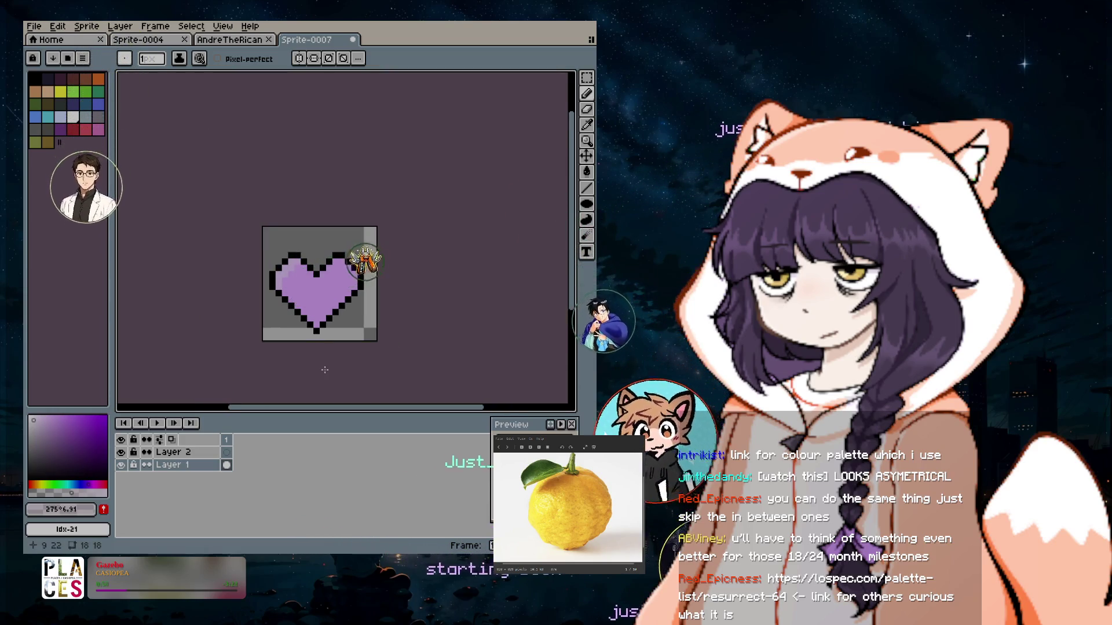
{"action": "scroll", "coordinate": [325, 342], "scroll_direction": "up", "scroll_amount": 2}
{"action": "key", "text": "v"}
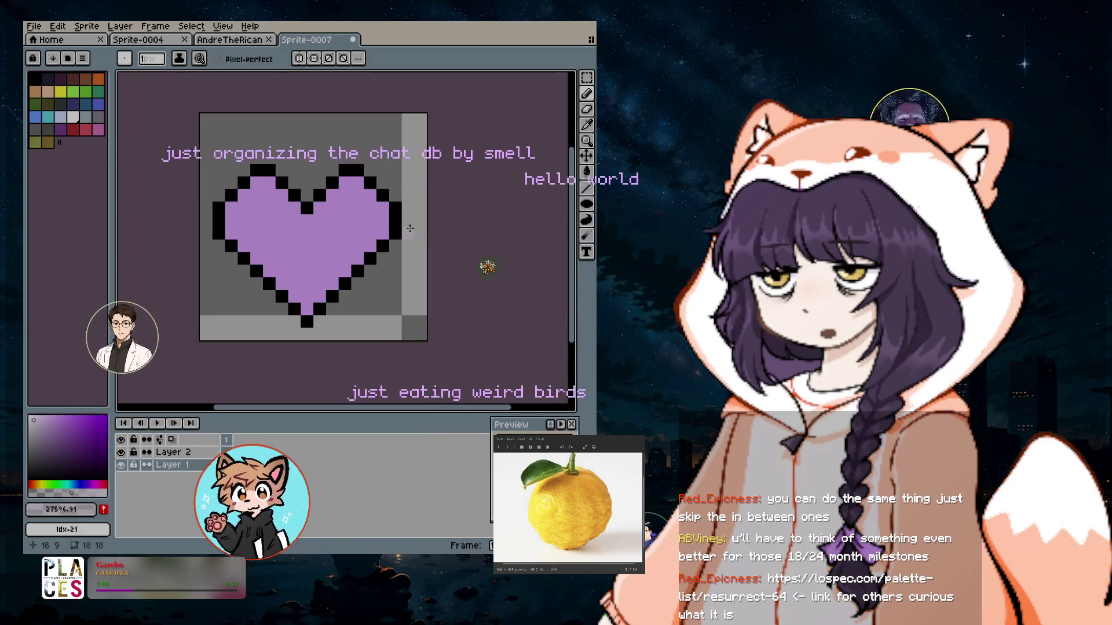
Select the whole sprite, move the heart up one pixel, and return to the Pencil.
{"action": "left_click", "coordinate": [586, 78]}
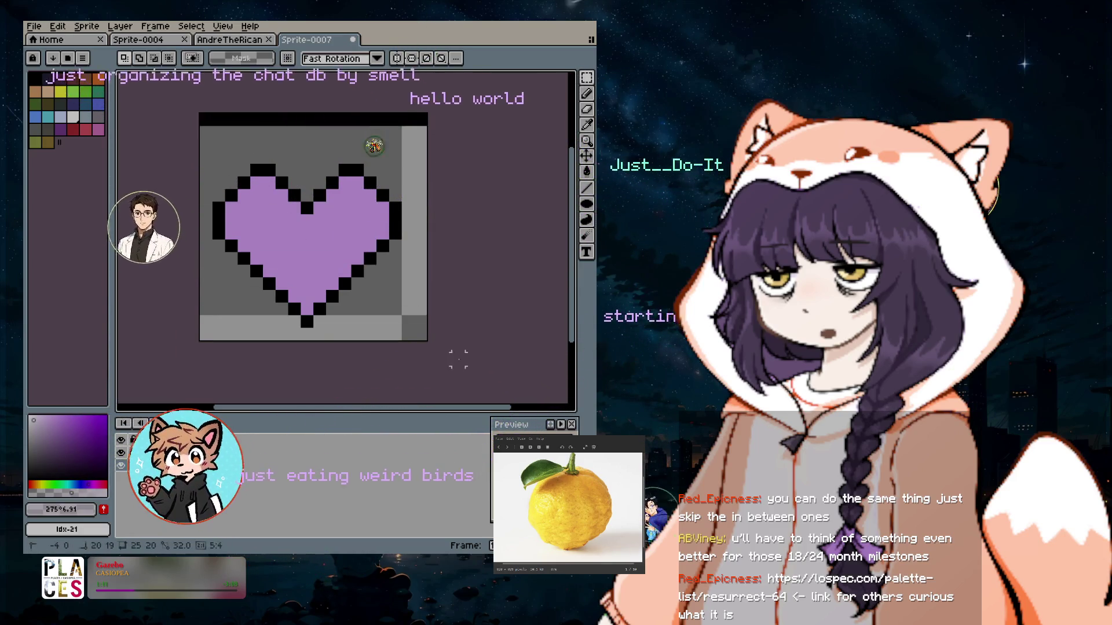
{"action": "key", "text": "ctrl+a"}
{"action": "left_click_drag", "start_coordinate": [303, 272], "coordinate": [309, 256]}
{"action": "key", "text": "ctrl+d"}
{"action": "key", "text": "b"}
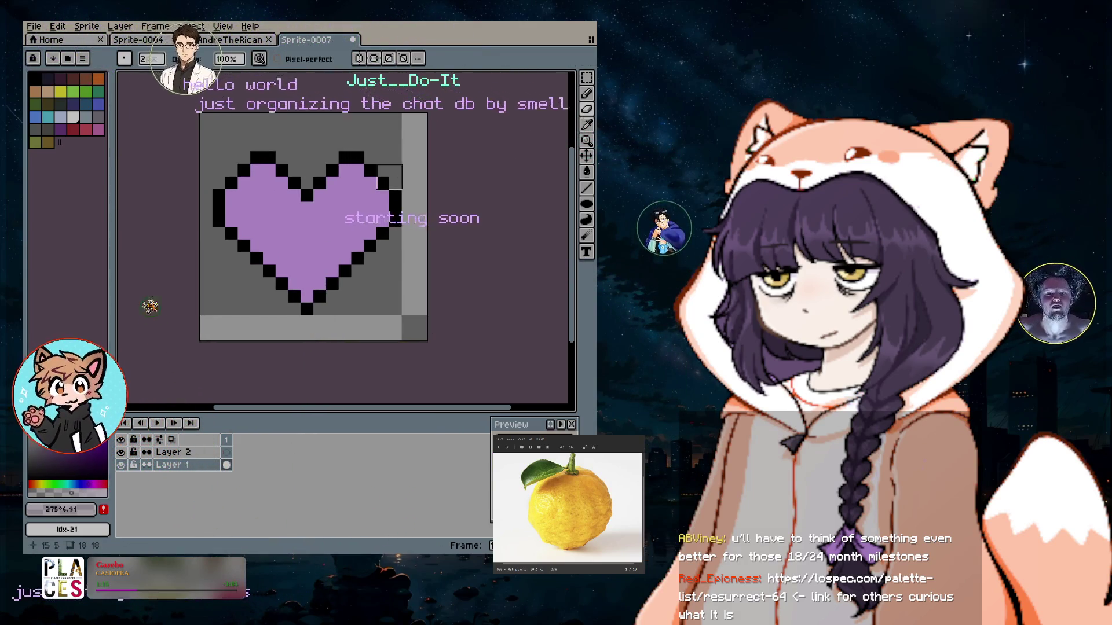
Paint grey over the purple fill from the upper-left lobe down to the bottom tip.
{"action": "left_click_drag", "start_coordinate": [263, 186], "coordinate": [263, 214]}
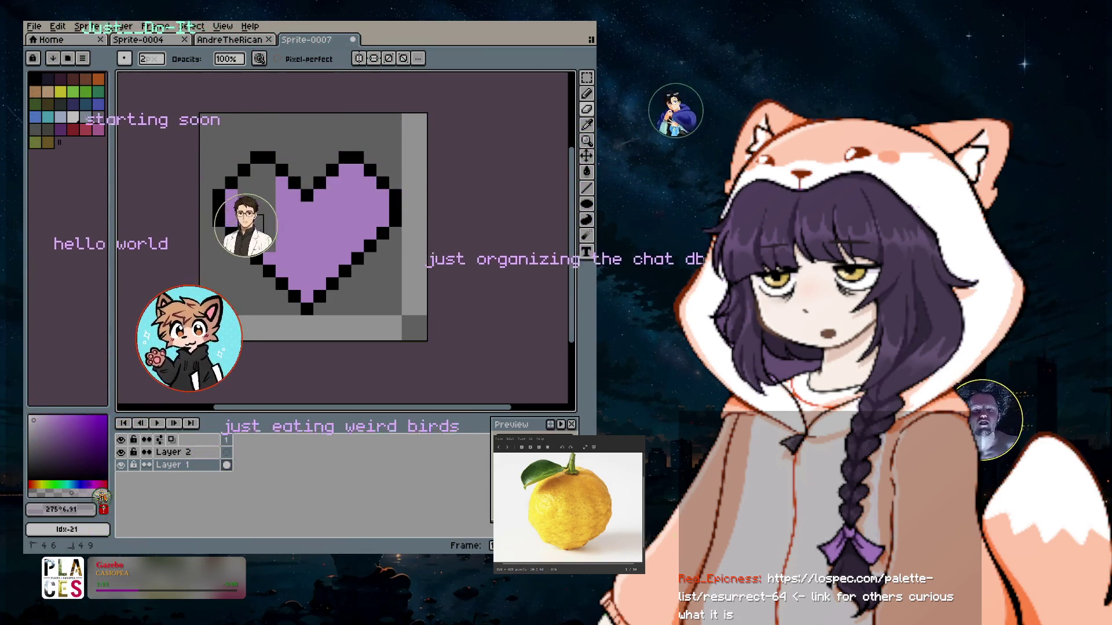
{"action": "mouse_move", "coordinate": [232, 220]}
{"action": "left_mouse_down"}
{"action": "mouse_move", "coordinate": [276, 190]}
{"action": "mouse_move", "coordinate": [289, 214]}
{"action": "left_mouse_up"}
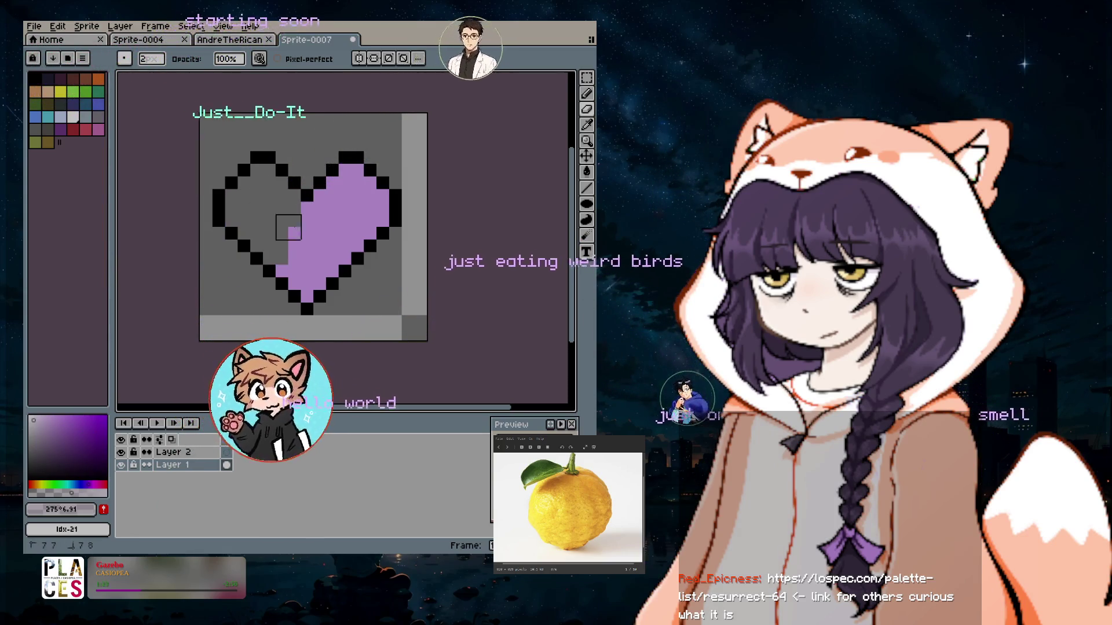
{"action": "mouse_move", "coordinate": [289, 215]}
{"action": "left_mouse_down"}
{"action": "mouse_move", "coordinate": [313, 215]}
{"action": "mouse_move", "coordinate": [351, 190]}
{"action": "left_mouse_up"}
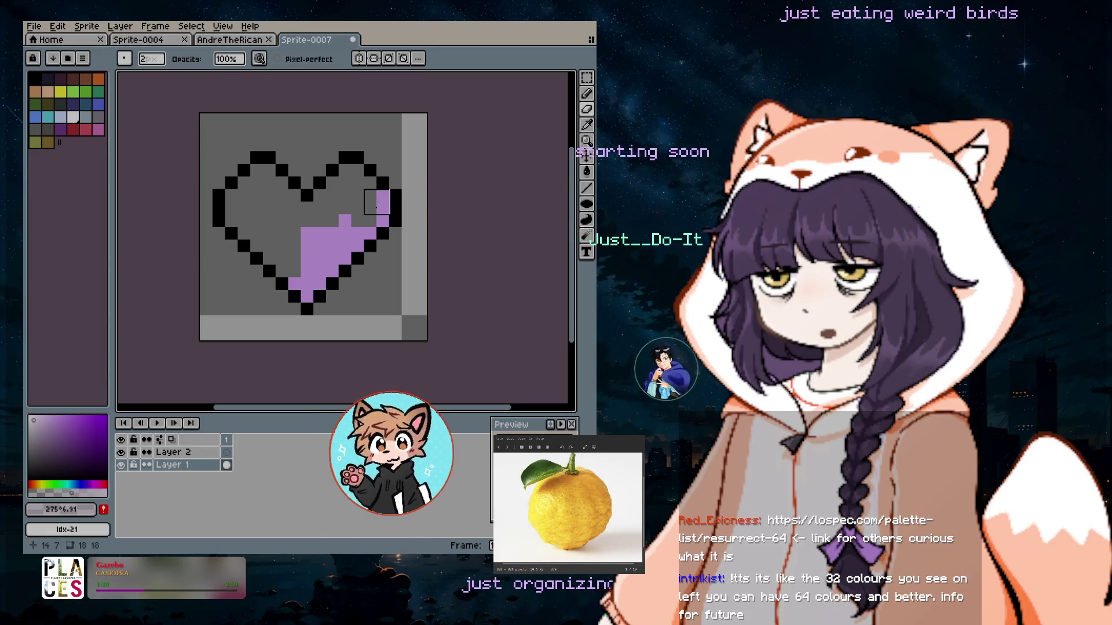
{"action": "left_click_drag", "start_coordinate": [357, 222], "coordinate": [313, 253]}
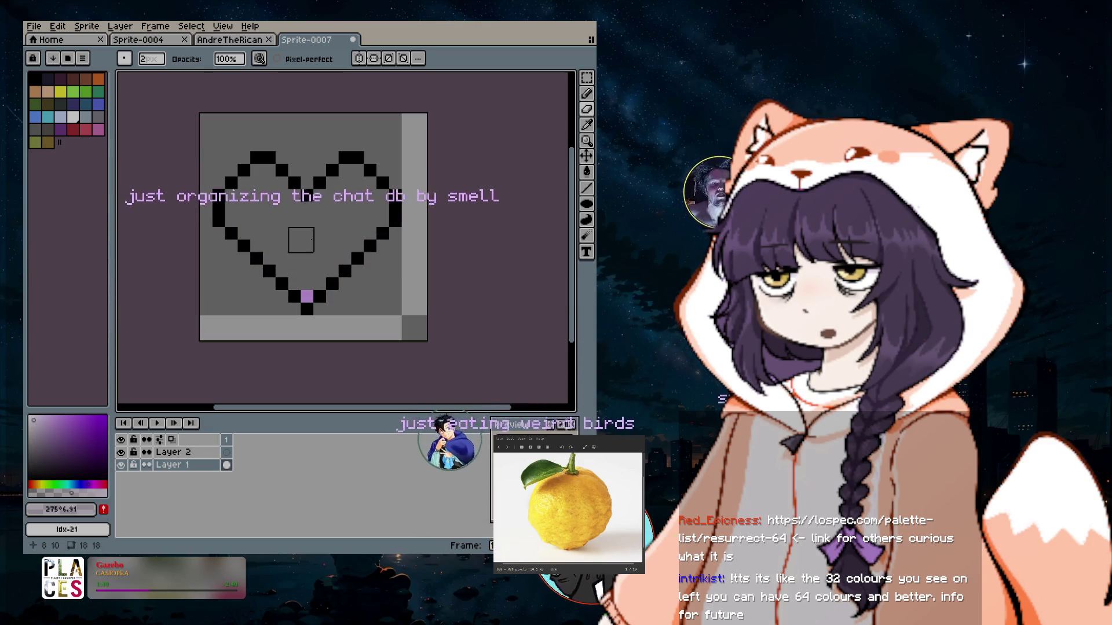
{"action": "left_click", "coordinate": [307, 296]}
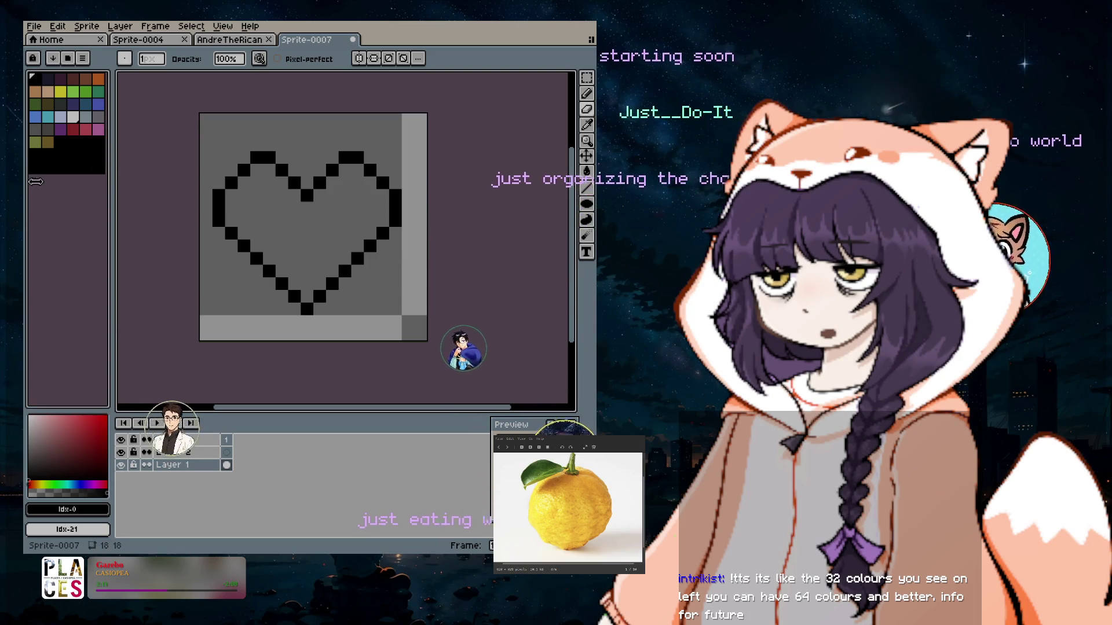
Resize the palette area, place a test black pixel above the heart, and reselect the Rectangular Marquee.
{"action": "left_click_drag", "start_coordinate": [36, 208], "coordinate": [36, 255]}
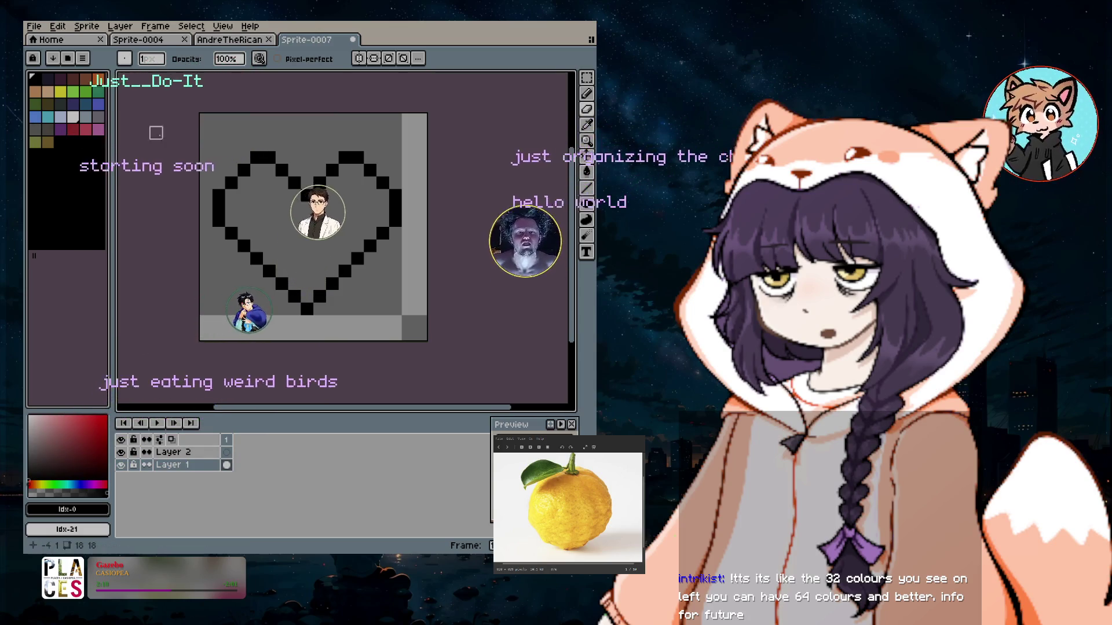
{"action": "left_click", "coordinate": [586, 94]}
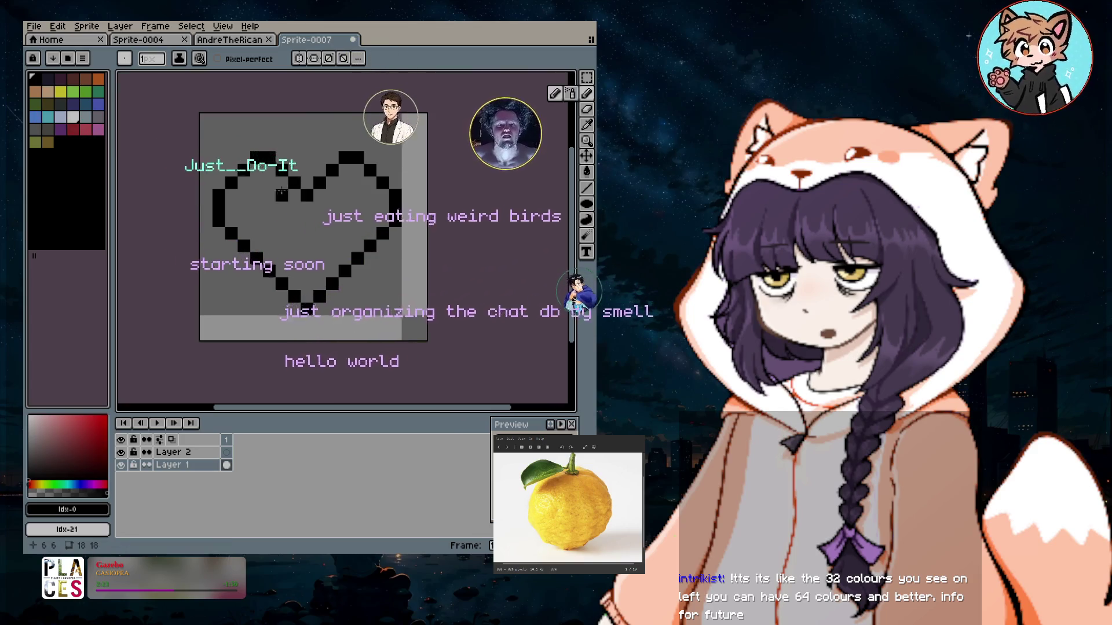
{"action": "left_click", "coordinate": [345, 120]}
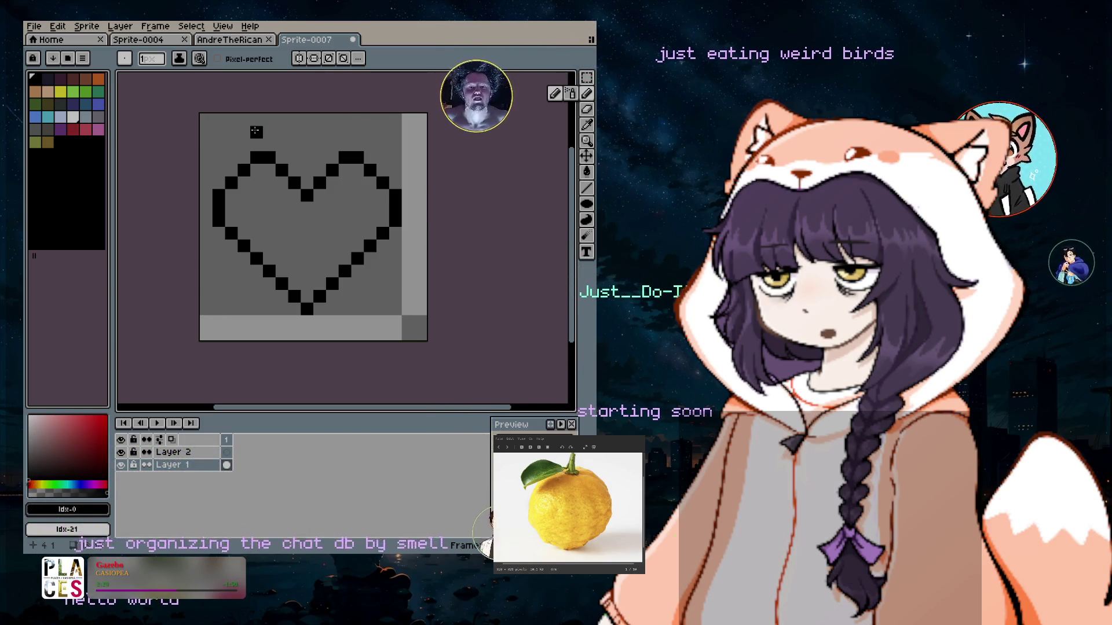
{"action": "left_click", "coordinate": [586, 77]}
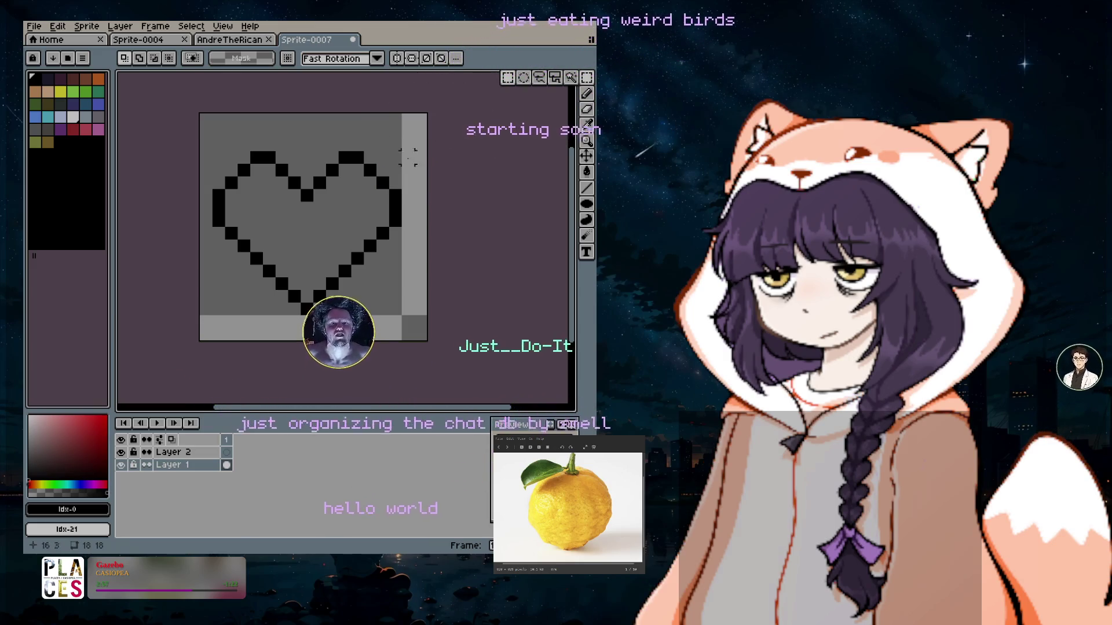
Open File > Export As and browse for the output file, stepping back to the just-art folder.
{"action": "left_click", "coordinate": [42, 28]}
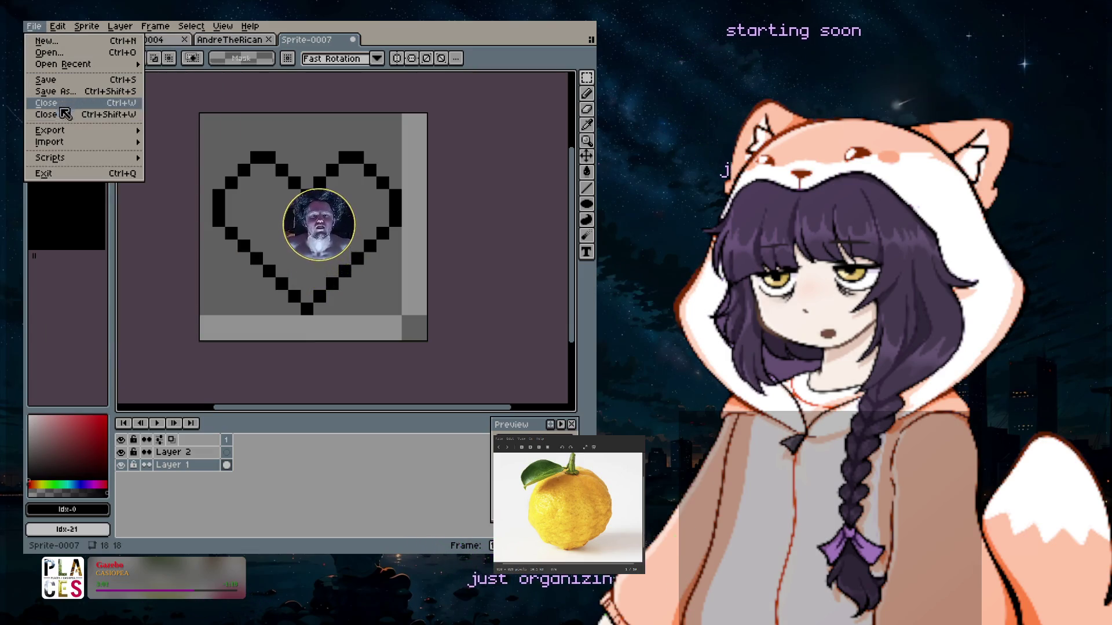
{"action": "mouse_move", "coordinate": [70, 134]}
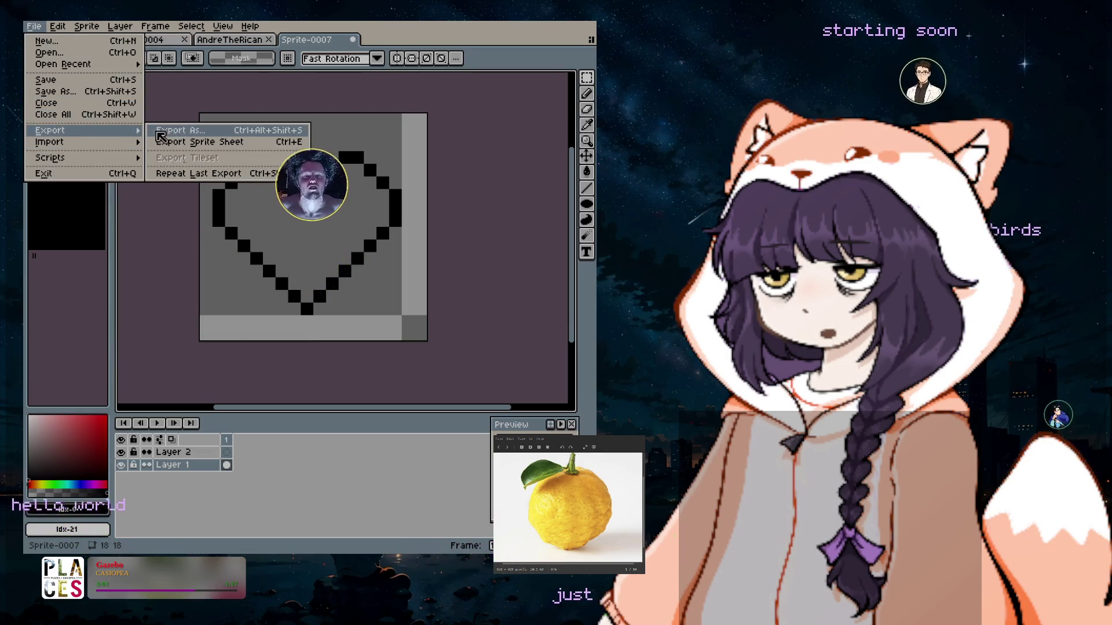
{"action": "left_click", "coordinate": [201, 132]}
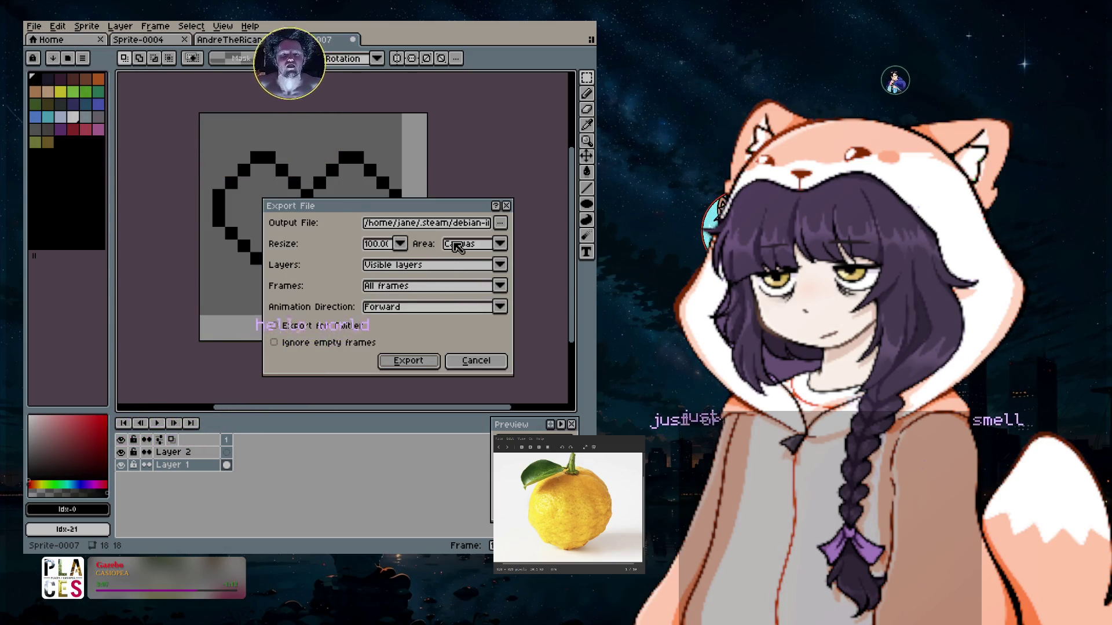
{"action": "left_click", "coordinate": [500, 224]}
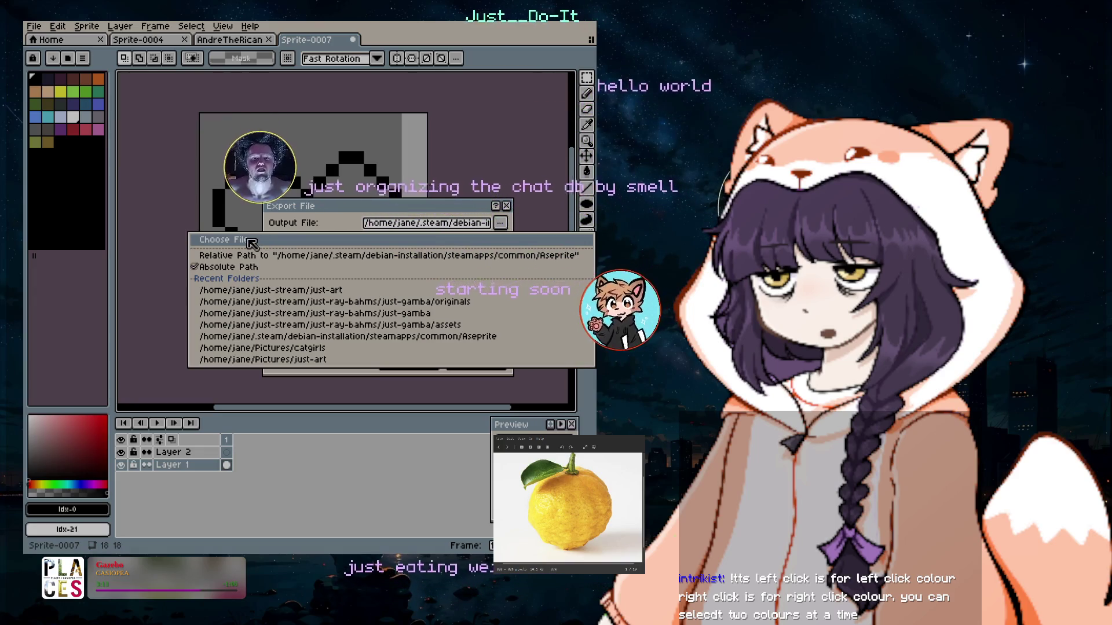
{"action": "left_click", "coordinate": [253, 242]}
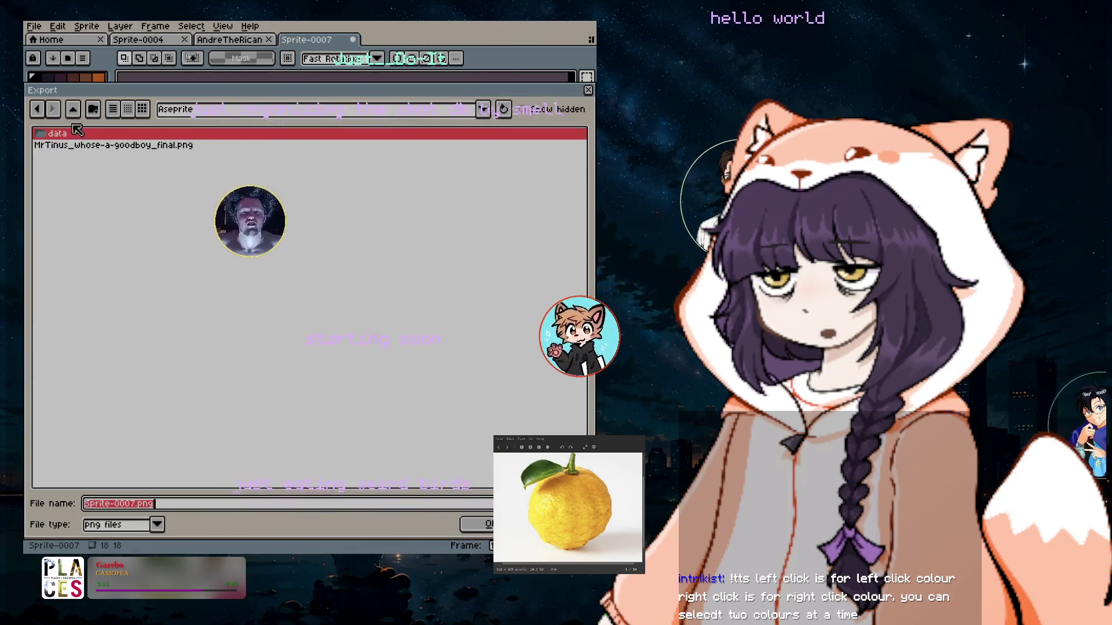
{"action": "left_click", "coordinate": [37, 111]}
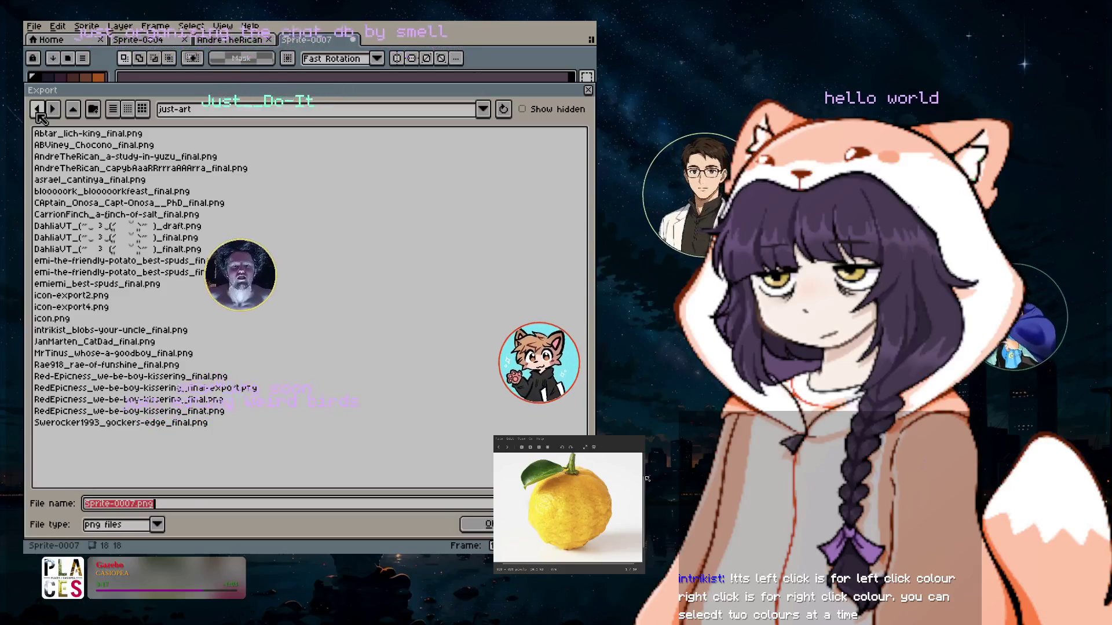
Navigate the export browser from the home folder into just-stream/icons.
{"action": "left_click", "coordinate": [38, 112]}
{"action": "left_click", "coordinate": [38, 112]}
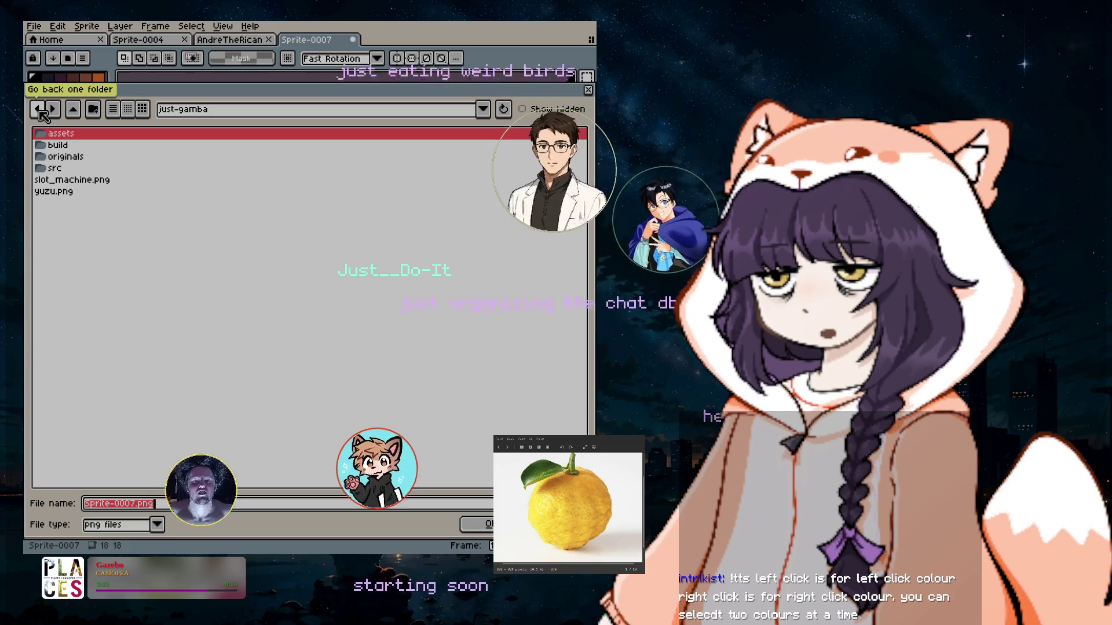
{"action": "left_click", "coordinate": [38, 109]}
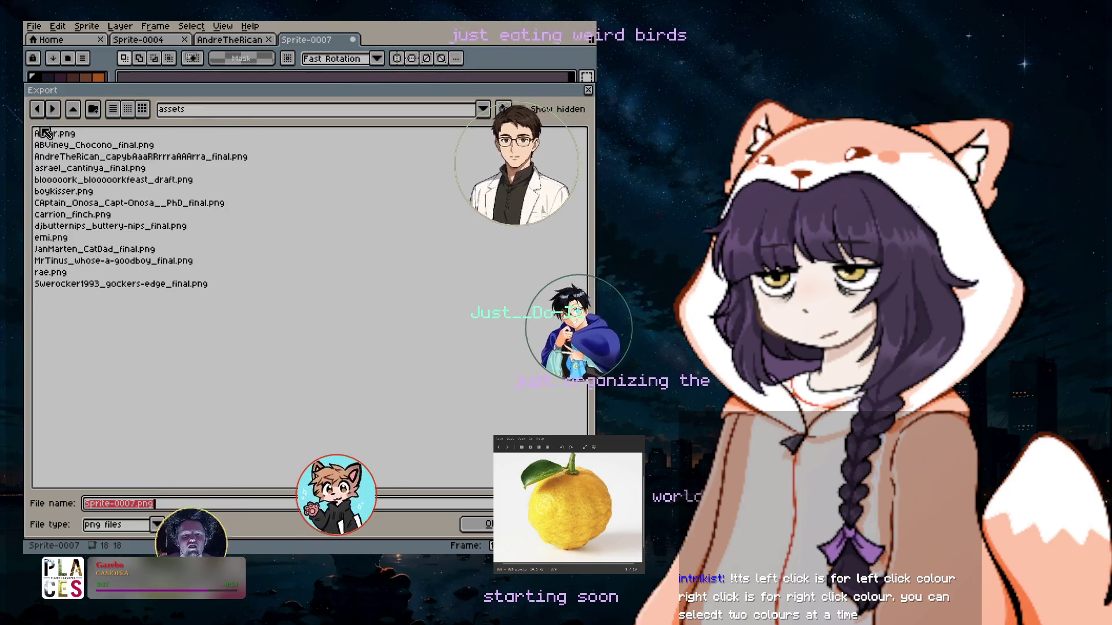
{"action": "left_click", "coordinate": [38, 109]}
{"action": "left_click", "coordinate": [483, 109]}
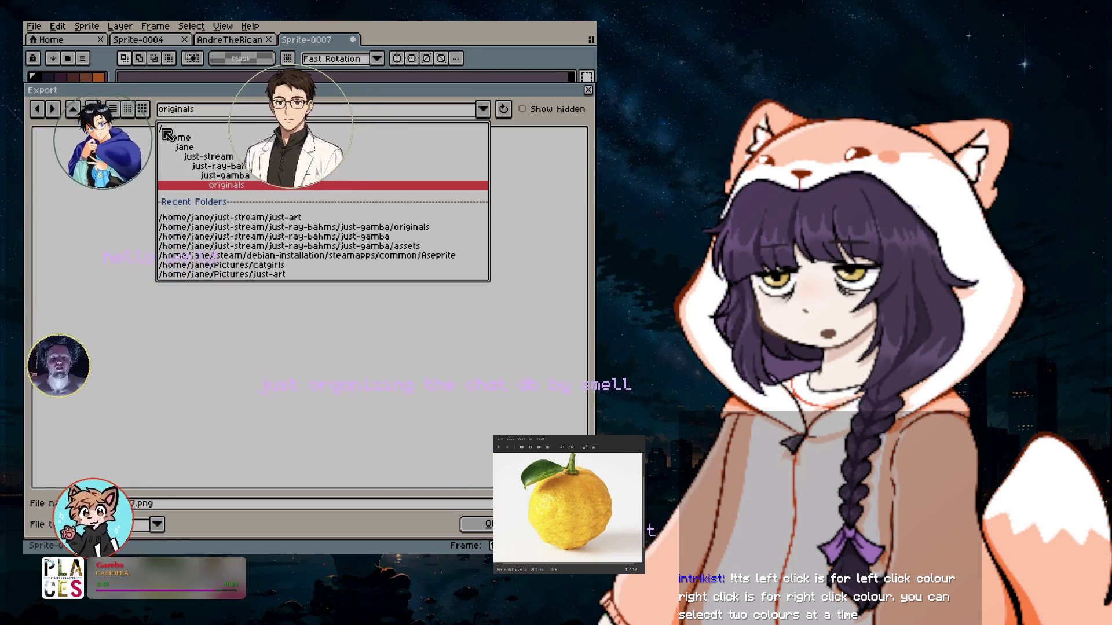
{"action": "left_click", "coordinate": [185, 148]}
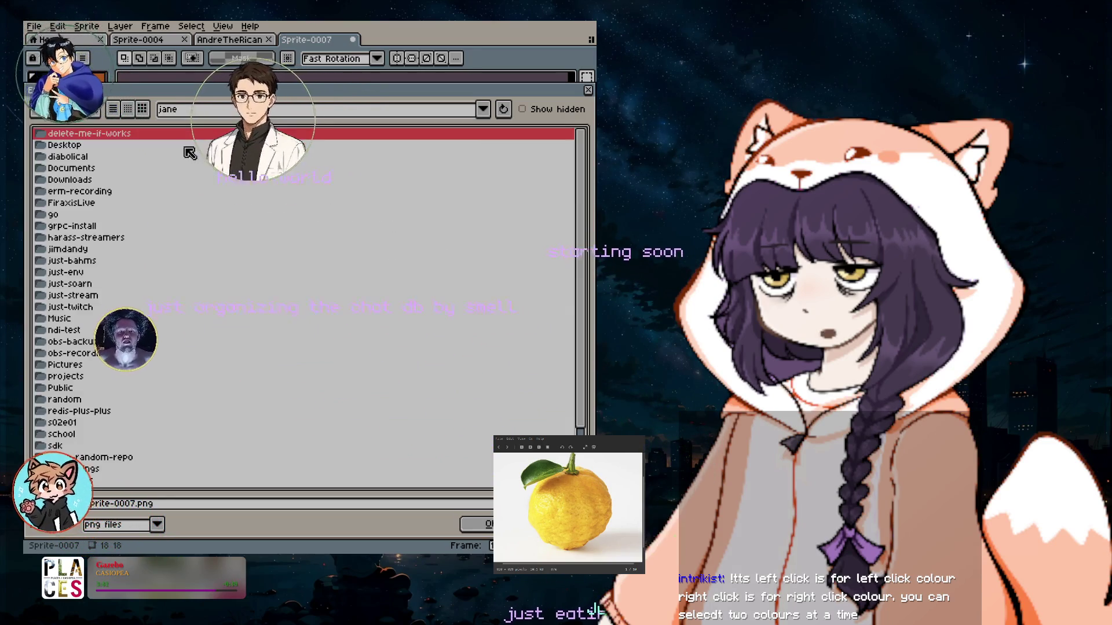
{"action": "double_click", "coordinate": [77, 297]}
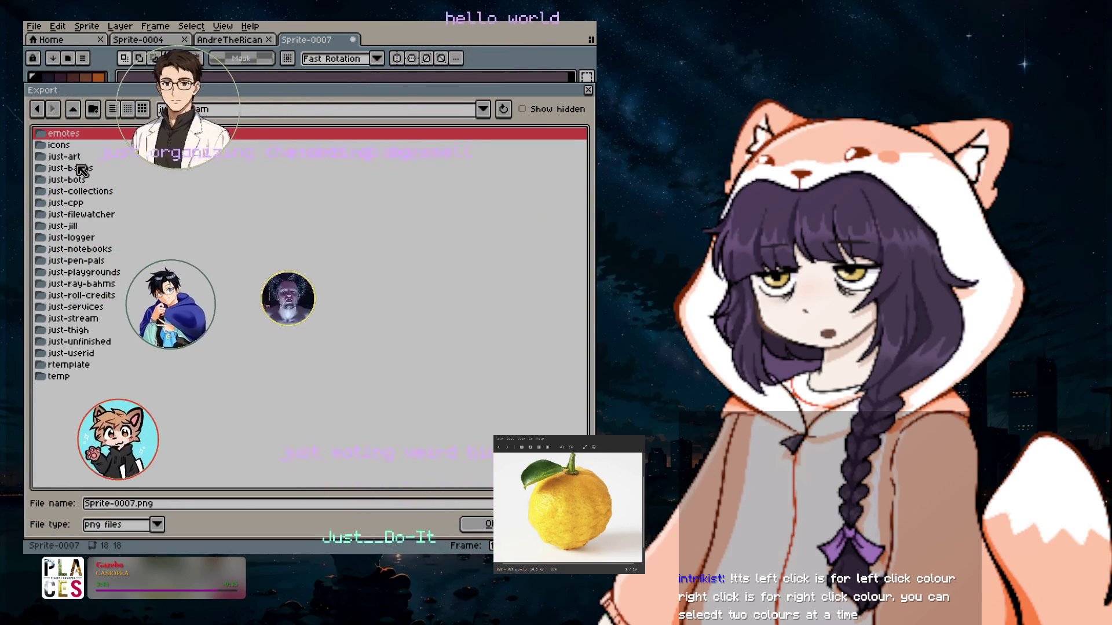
{"action": "double_click", "coordinate": [59, 145]}
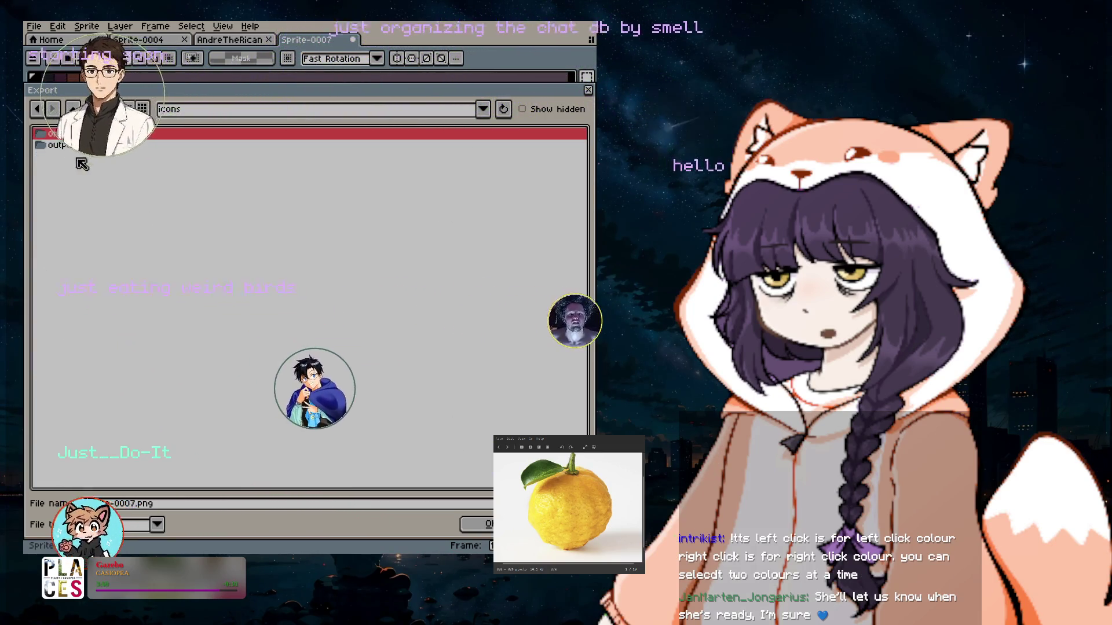
Create a new folder named subscriber-badge there.
{"action": "left_click", "coordinate": [91, 109]}
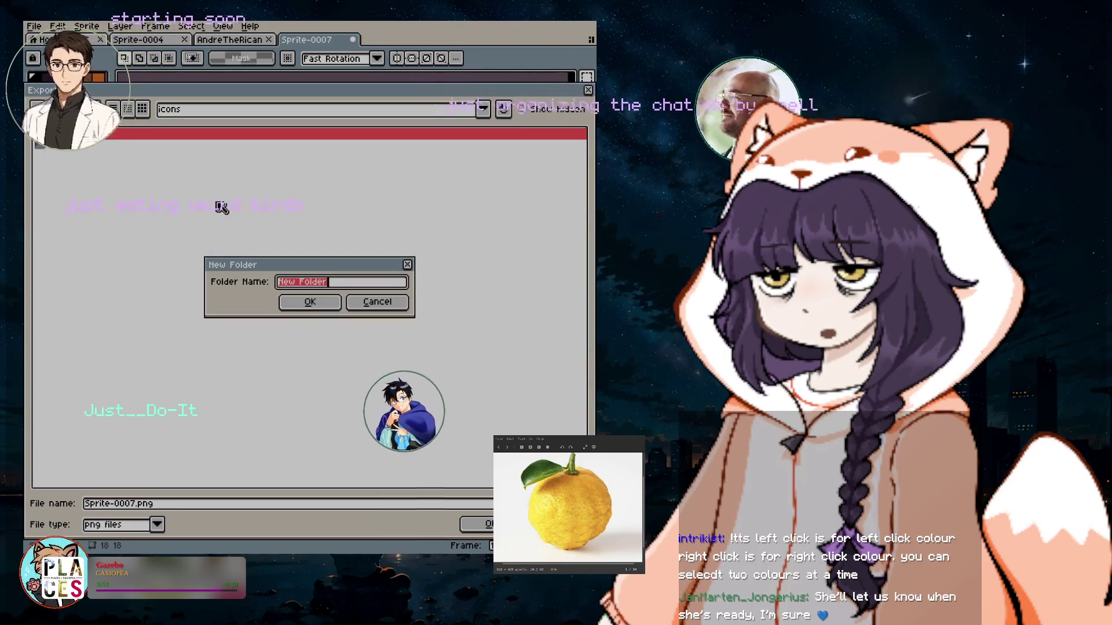
{"action": "type", "text": "subscriber-badge"}
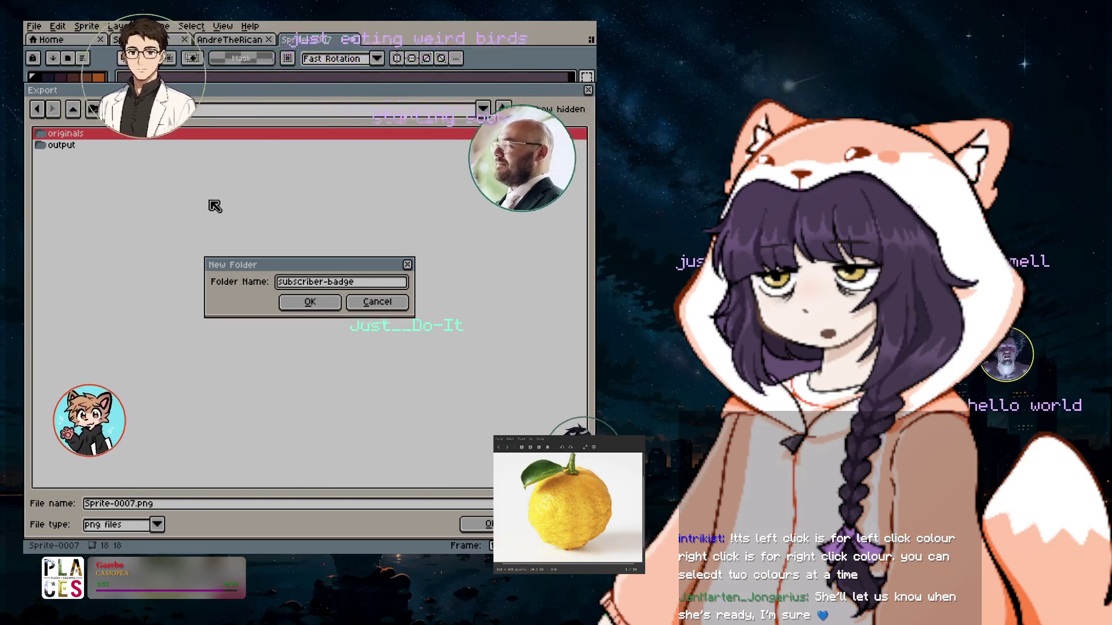
{"action": "left_click", "coordinate": [310, 302]}
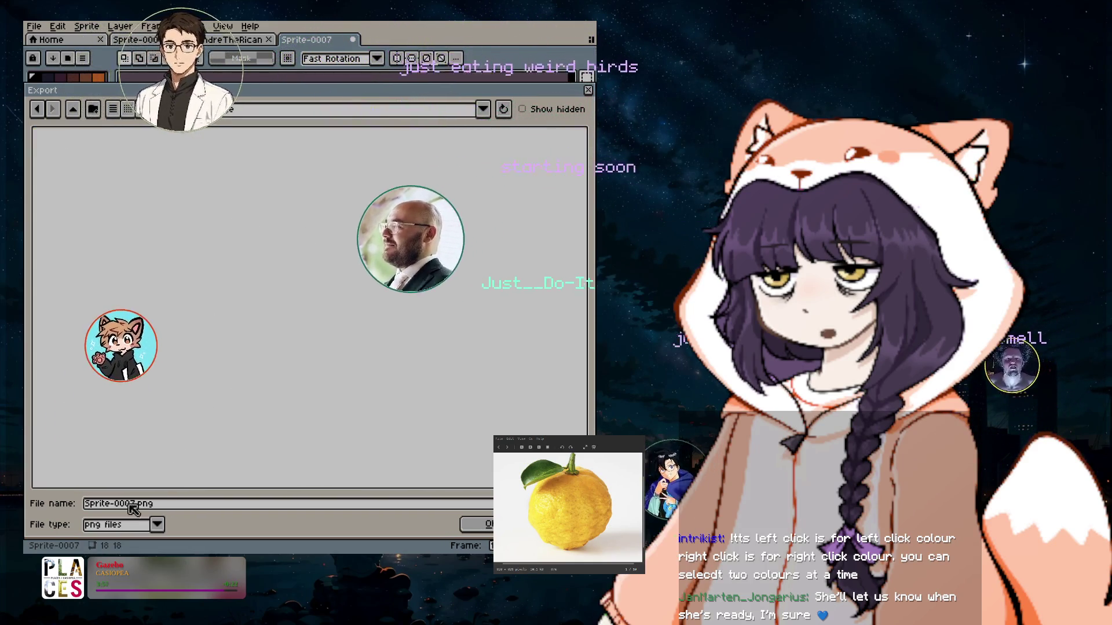
Name the export file base18 and confirm the location.
{"action": "left_click", "coordinate": [125, 504]}
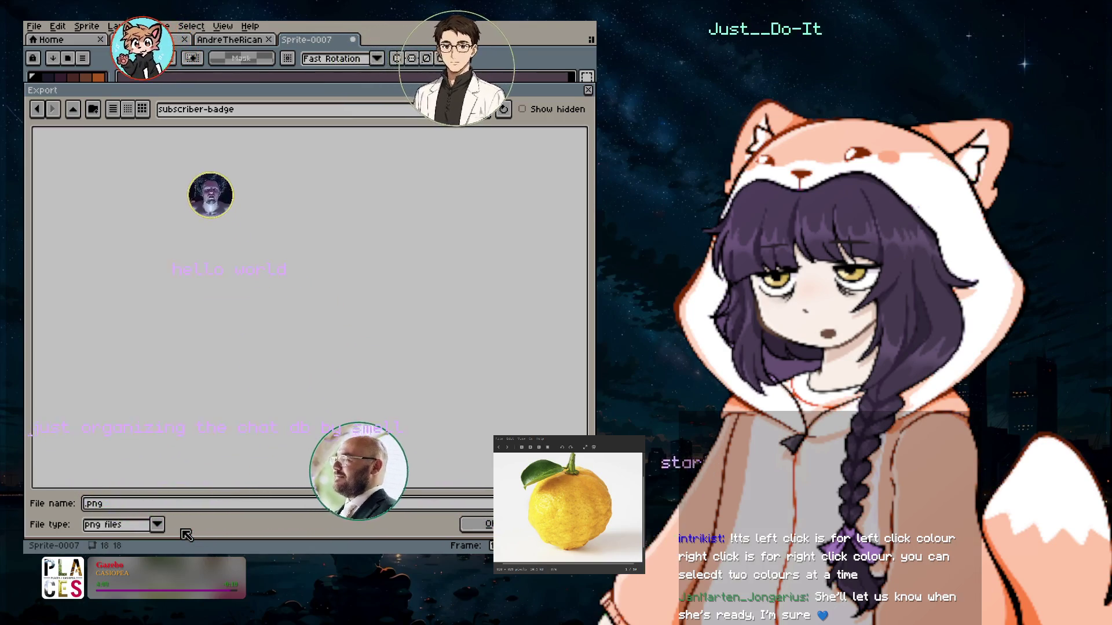
{"action": "type", "text": "base"}
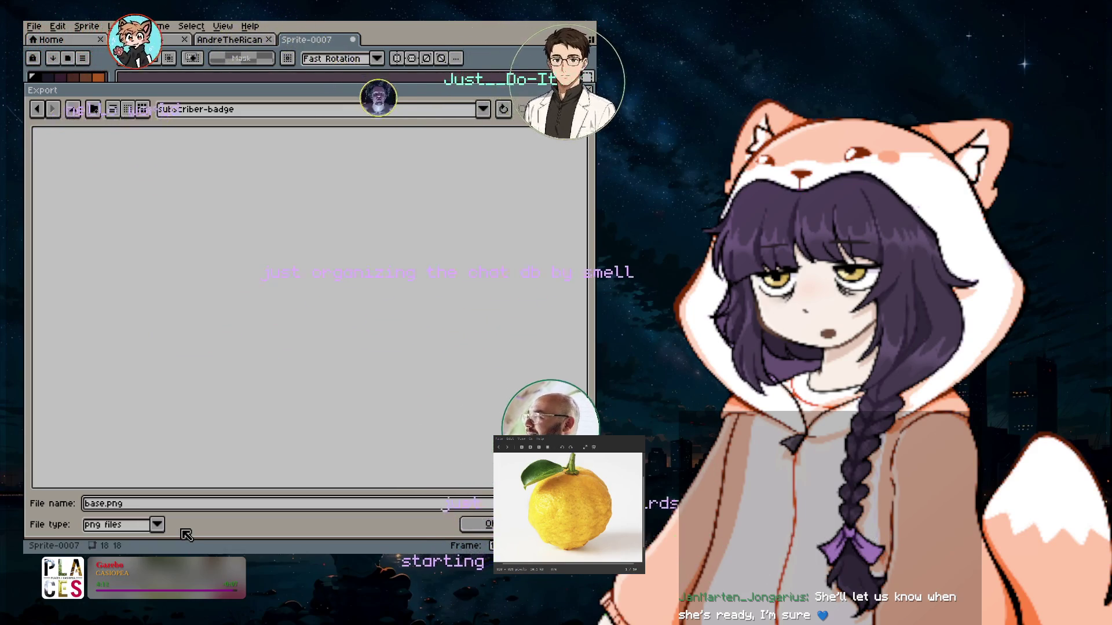
{"action": "type", "text": "18"}
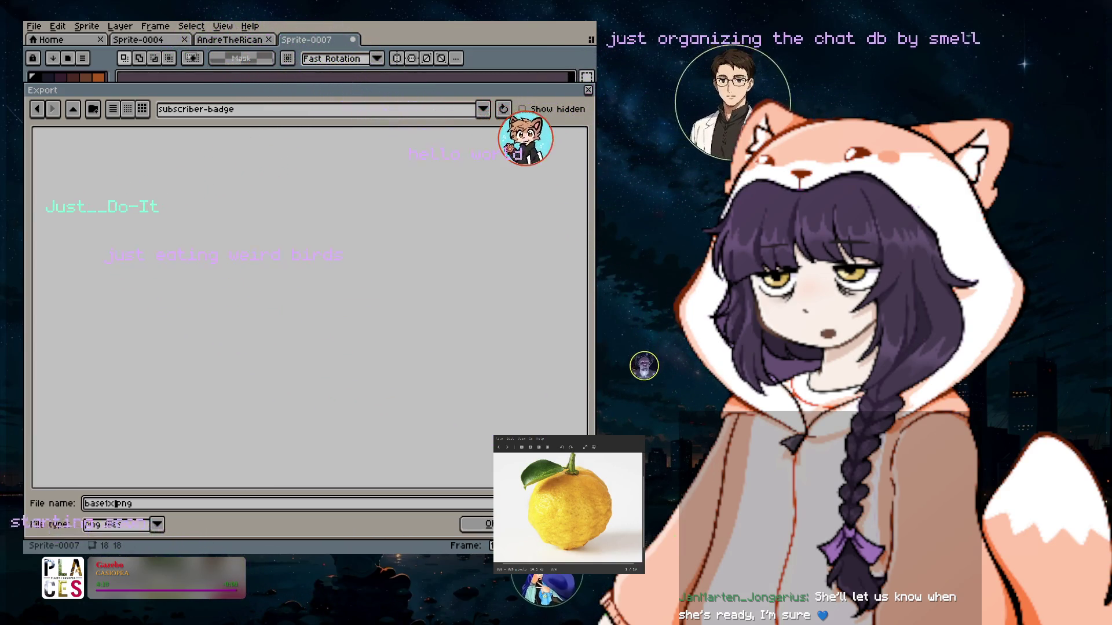
{"action": "left_click", "coordinate": [481, 524]}
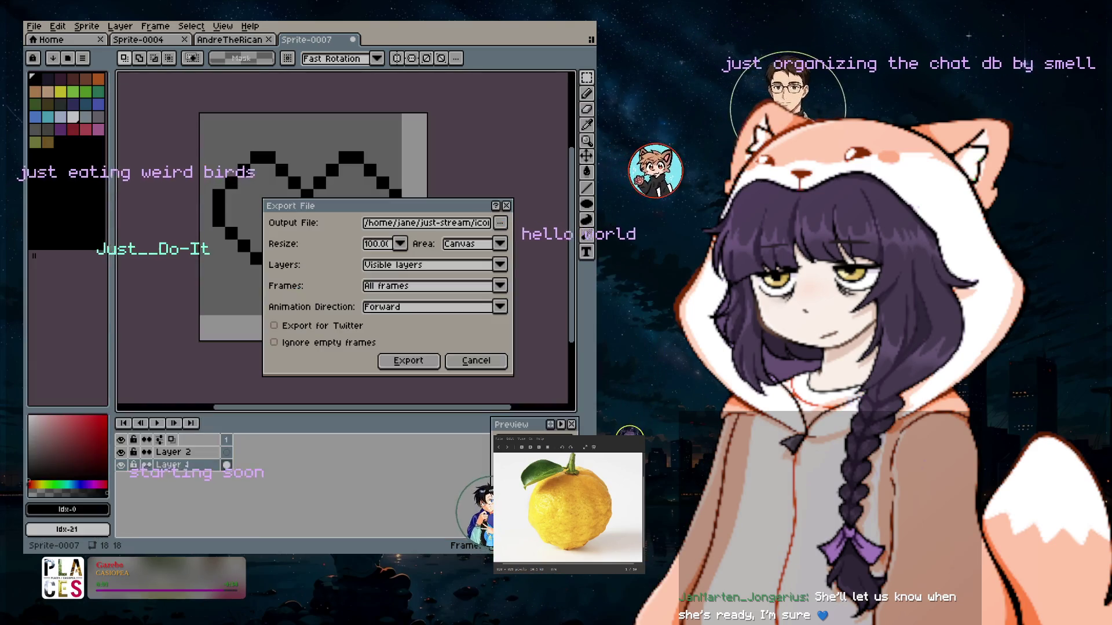
Export the heart at original size, then re-export it at 200%, overwriting the file.
{"action": "left_click", "coordinate": [418, 362]}
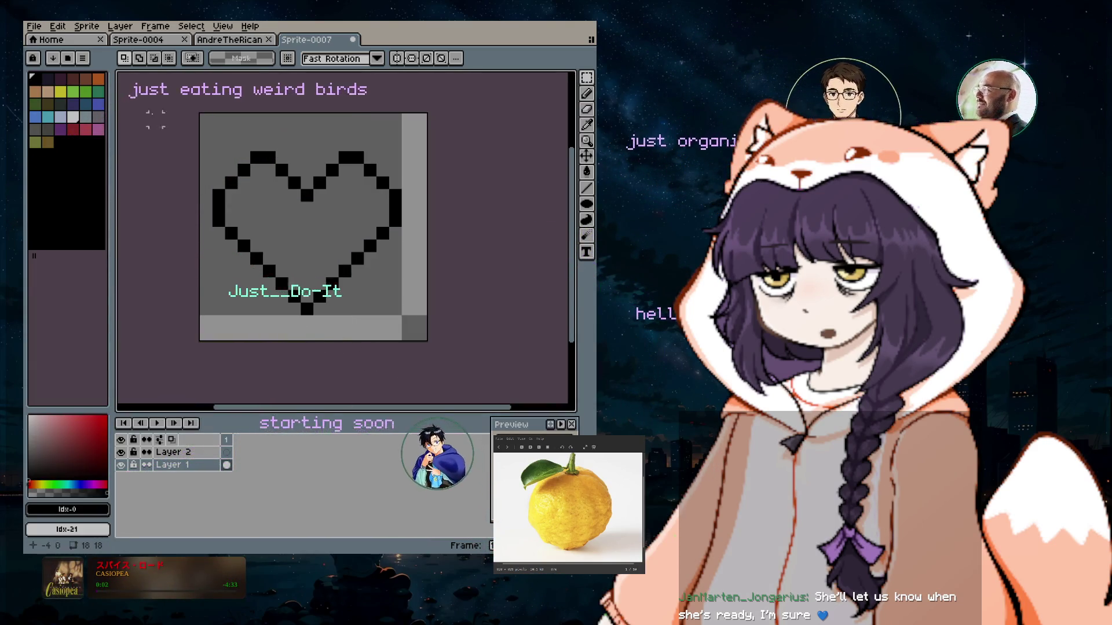
{"action": "left_click", "coordinate": [35, 27]}
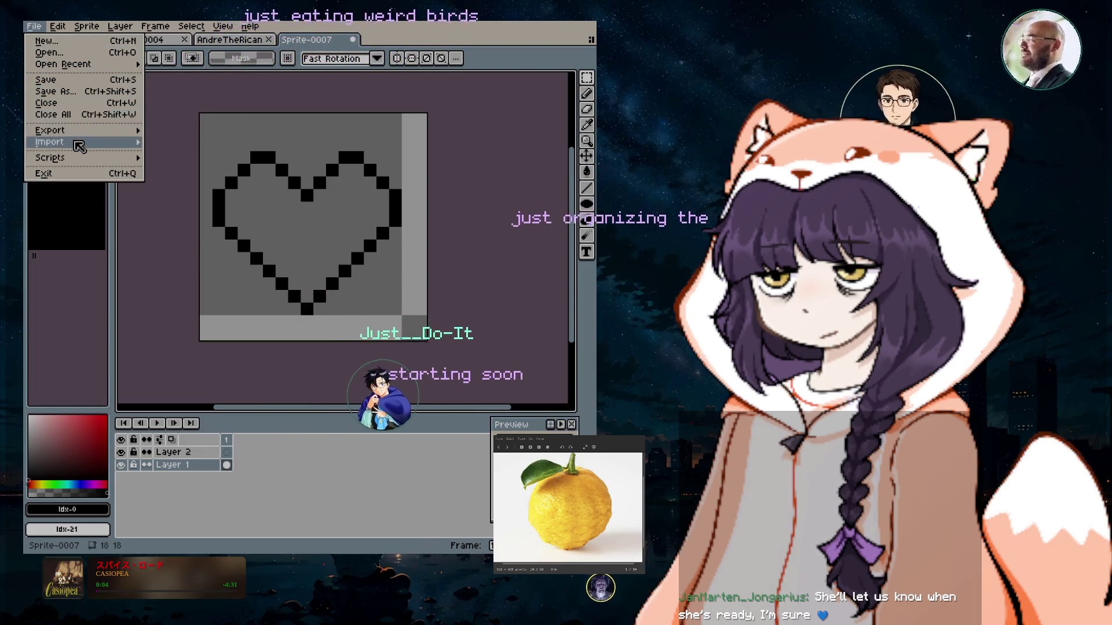
{"action": "mouse_move", "coordinate": [104, 133]}
{"action": "left_click", "coordinate": [179, 130]}
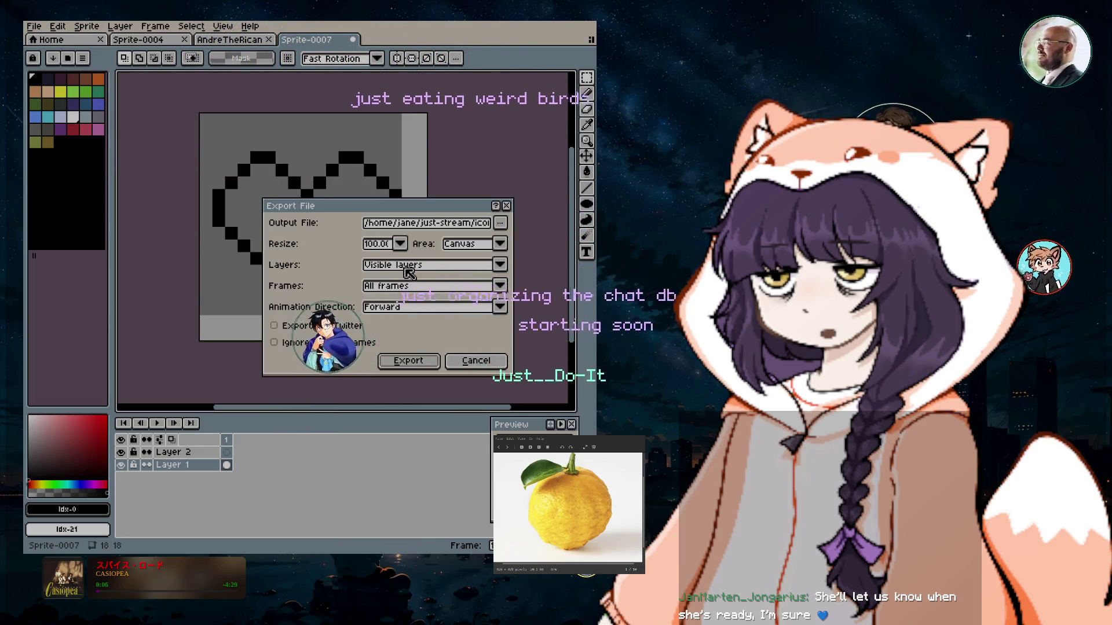
{"action": "left_click", "coordinate": [401, 244]}
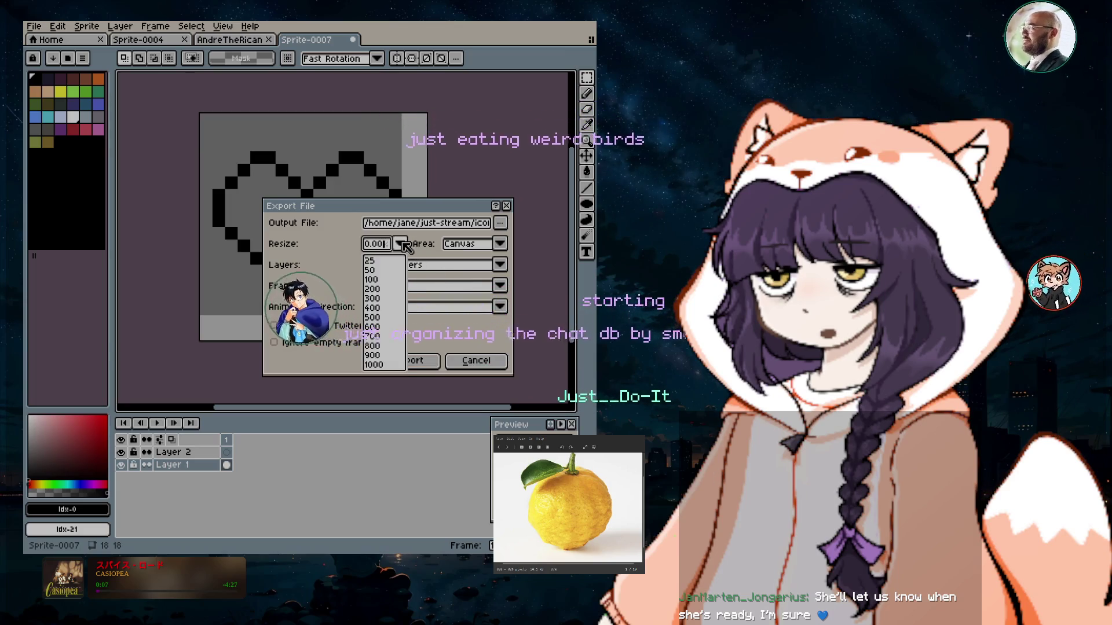
{"action": "left_click", "coordinate": [380, 289]}
{"action": "left_click", "coordinate": [409, 362]}
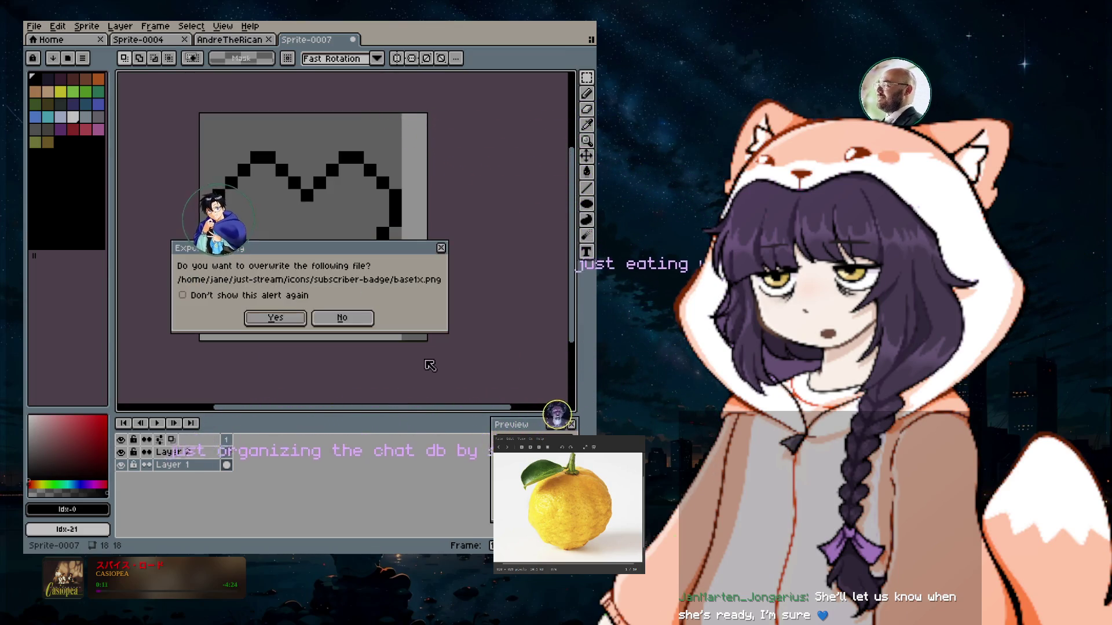
{"action": "left_click", "coordinate": [295, 317]}
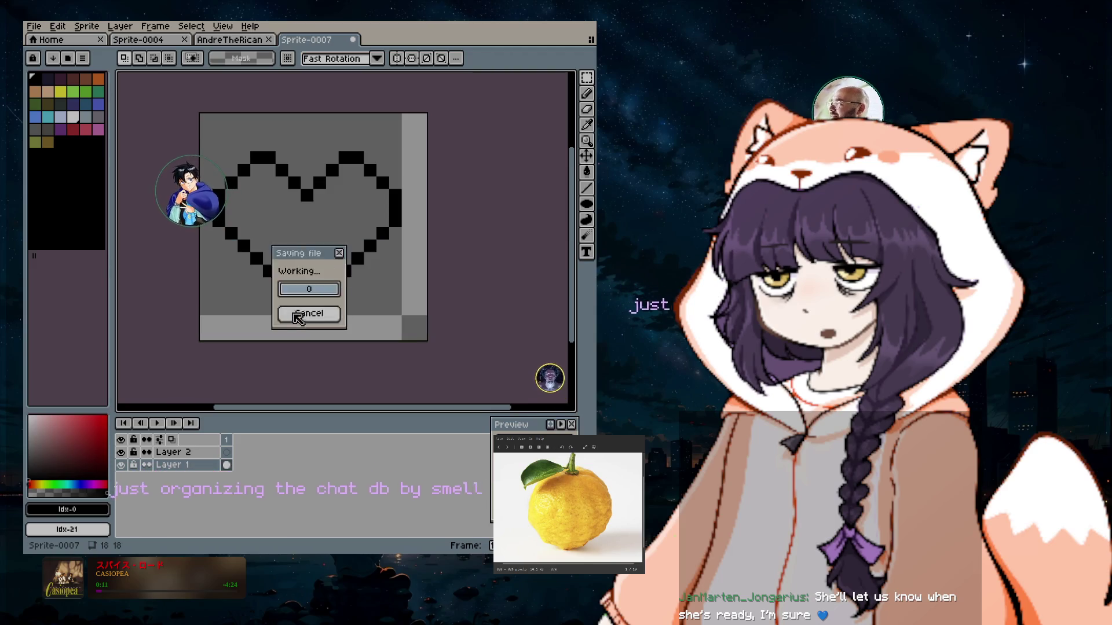
Re-export the heart at 400% resize, overwriting the existing file.
{"action": "left_click", "coordinate": [35, 28]}
{"action": "mouse_move", "coordinate": [70, 127]}
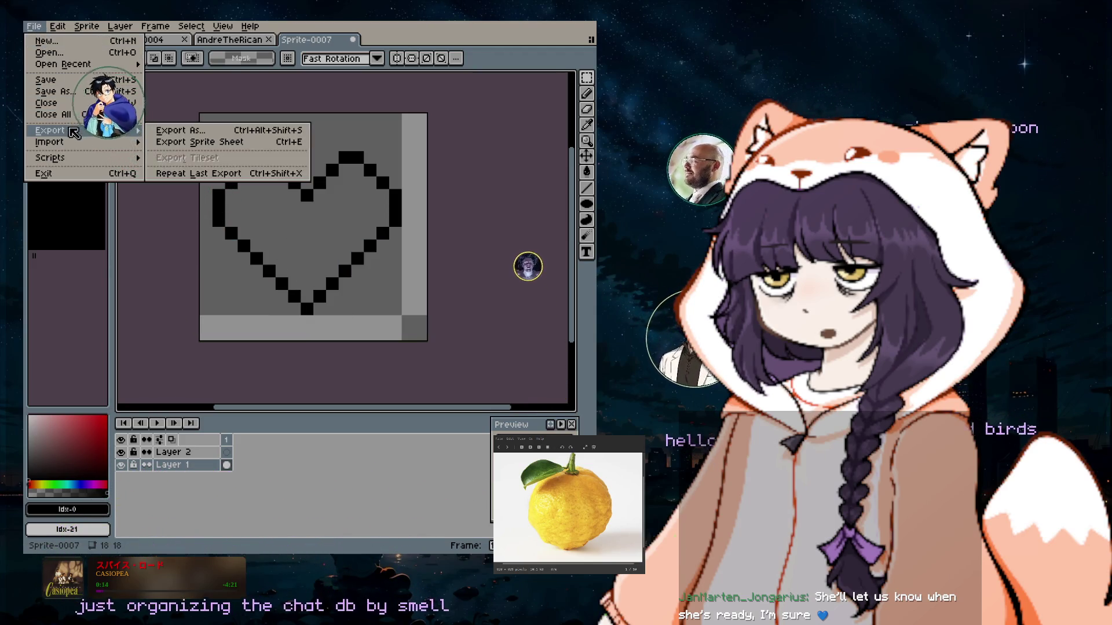
{"action": "left_click", "coordinate": [201, 136]}
{"action": "left_click", "coordinate": [400, 244]}
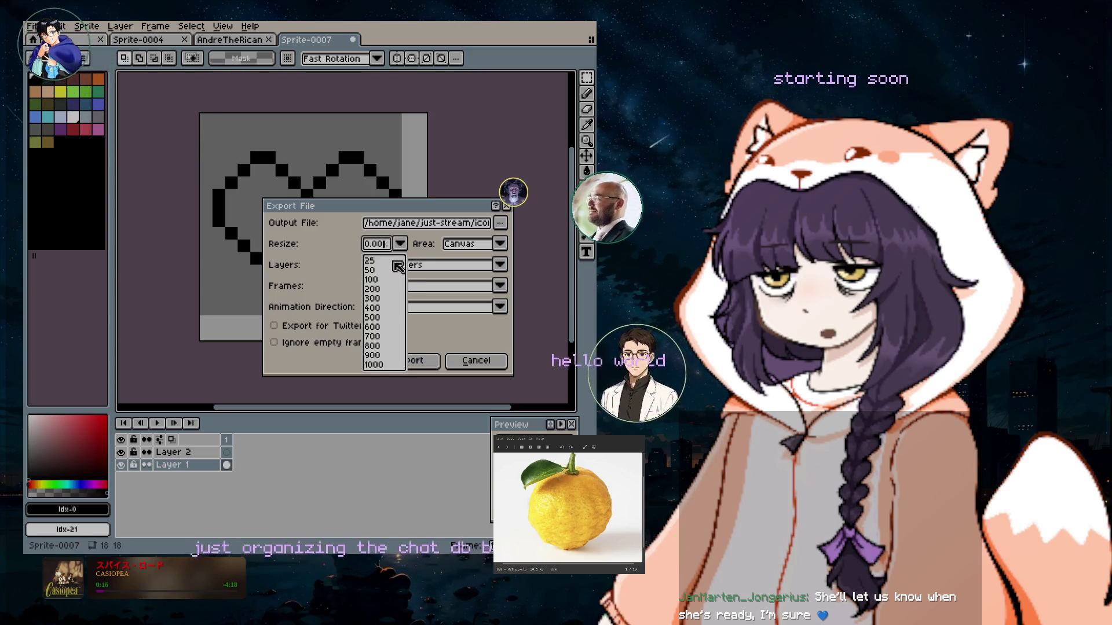
{"action": "left_click", "coordinate": [381, 307]}
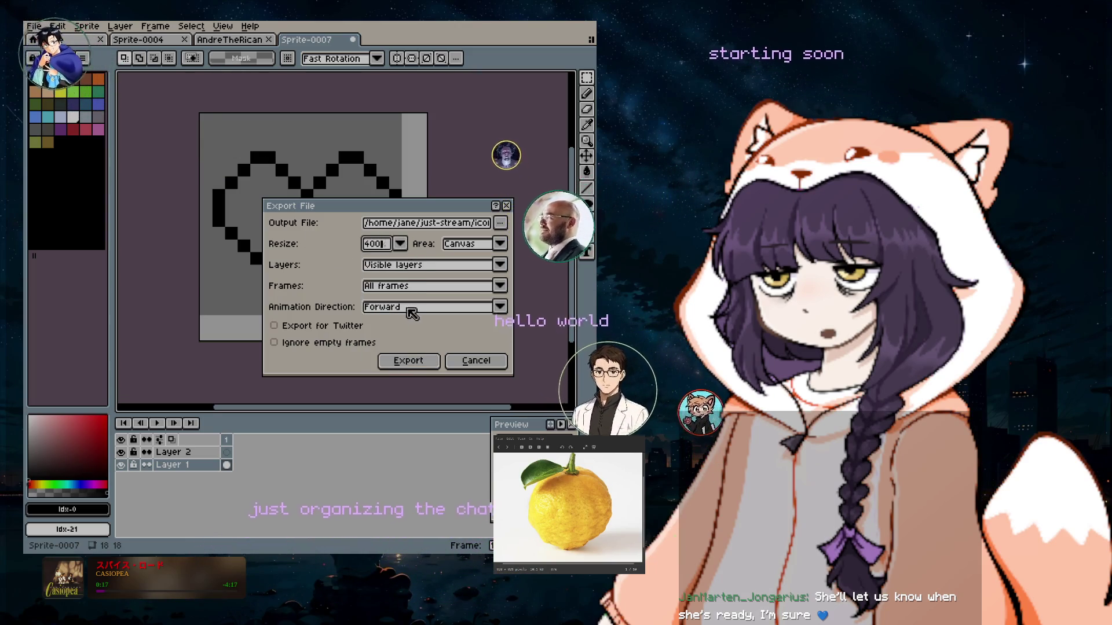
{"action": "left_click", "coordinate": [408, 362]}
{"action": "left_click", "coordinate": [288, 320]}
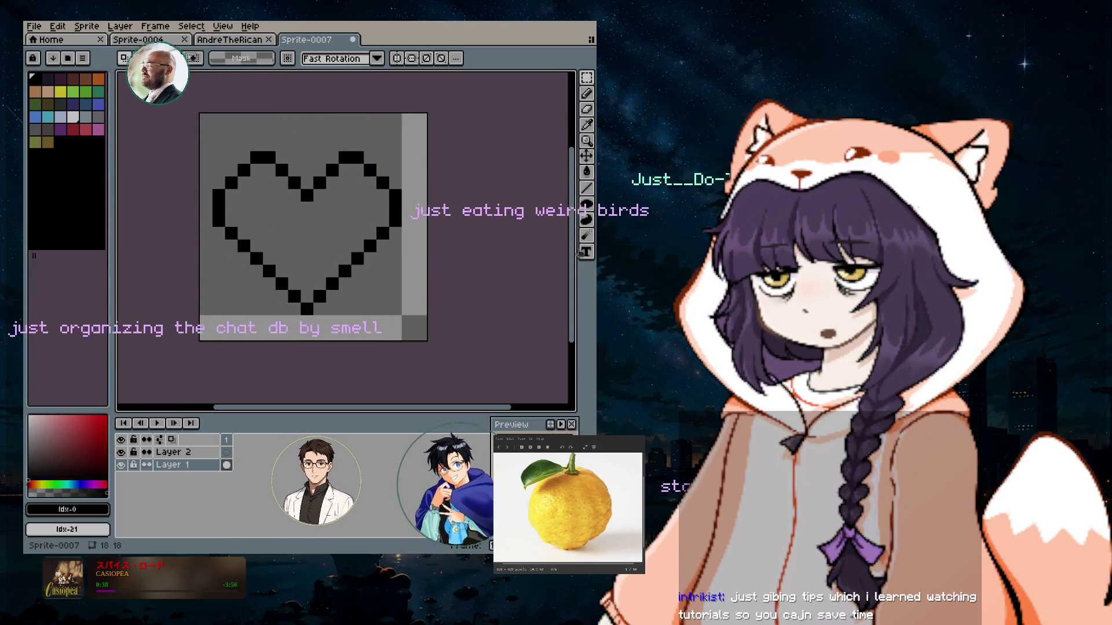
Export the heart again at a chosen resize percentage, overwriting the existing file.
{"action": "left_click", "coordinate": [33, 26]}
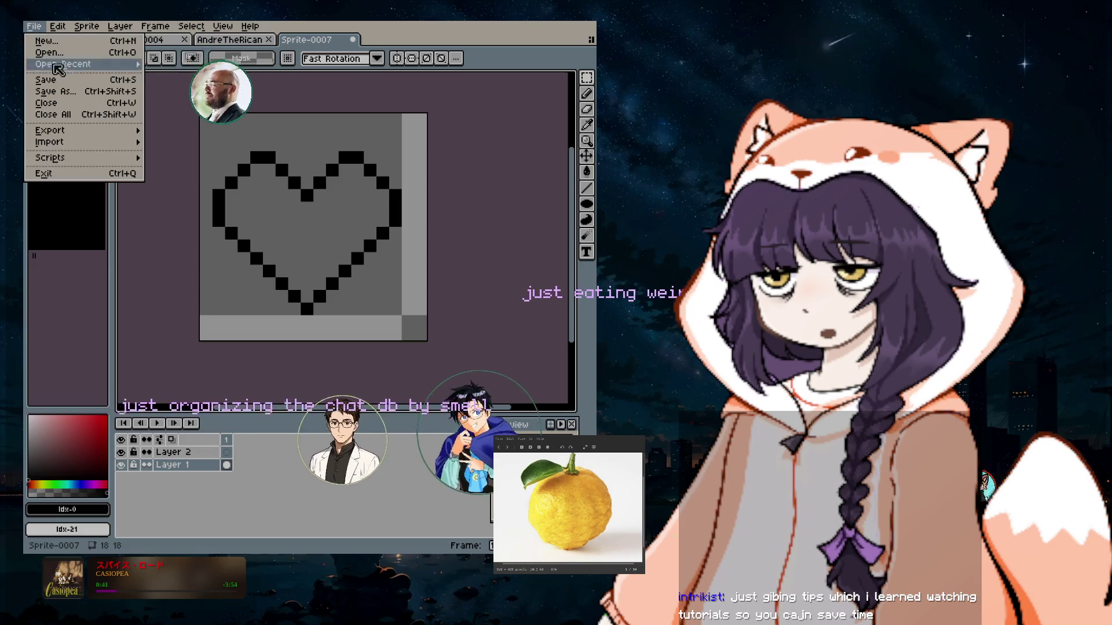
{"action": "mouse_move", "coordinate": [70, 132]}
{"action": "left_click", "coordinate": [168, 133]}
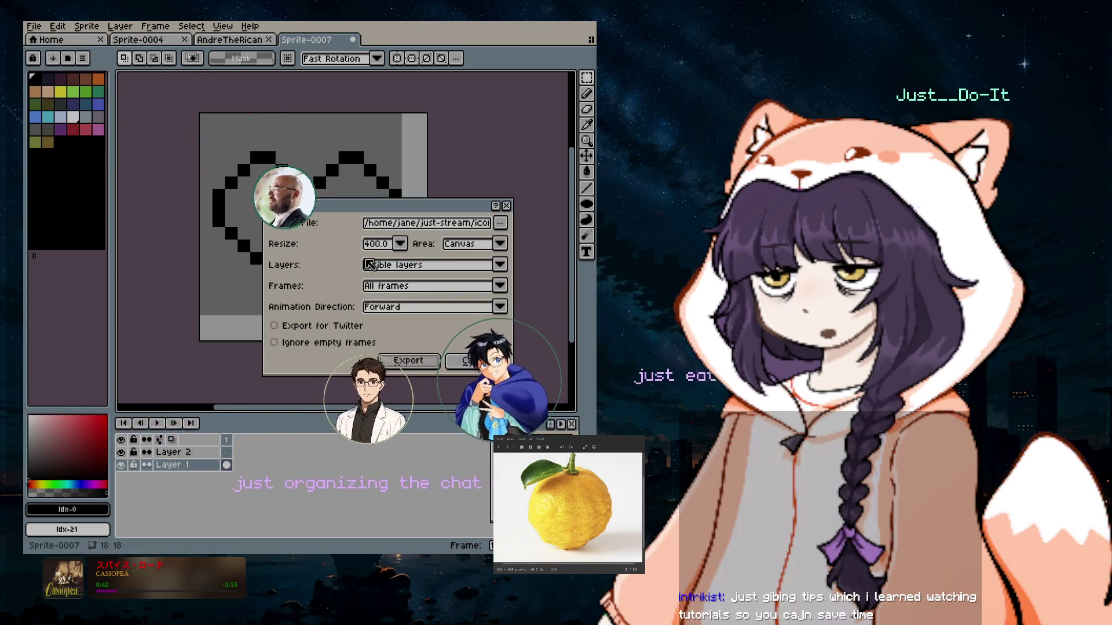
{"action": "left_click", "coordinate": [501, 224]}
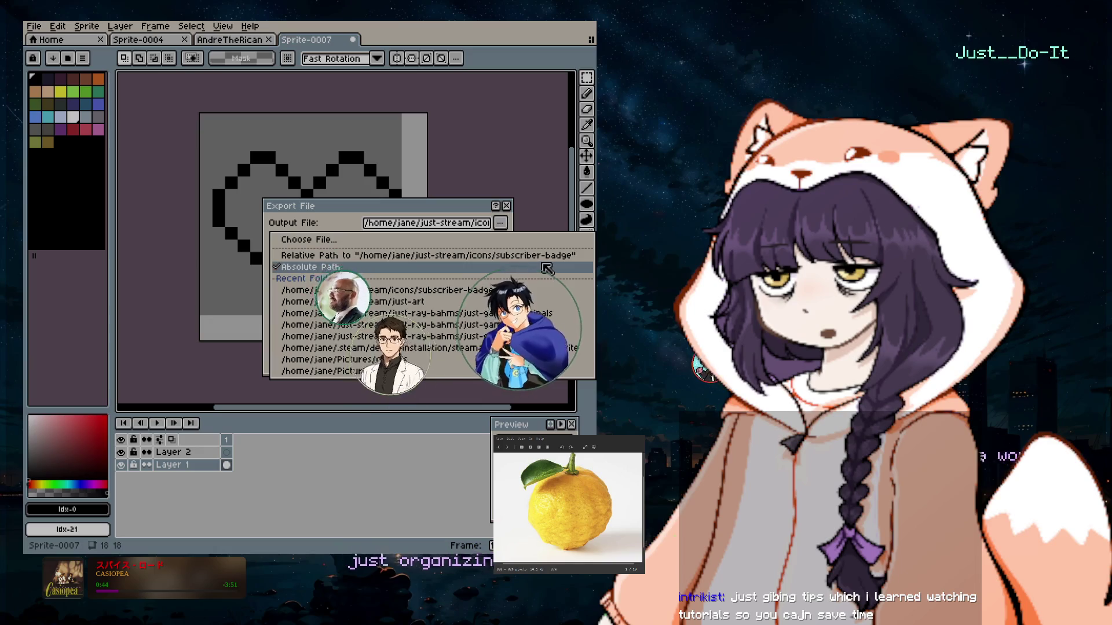
{"action": "left_click", "coordinate": [382, 222]}
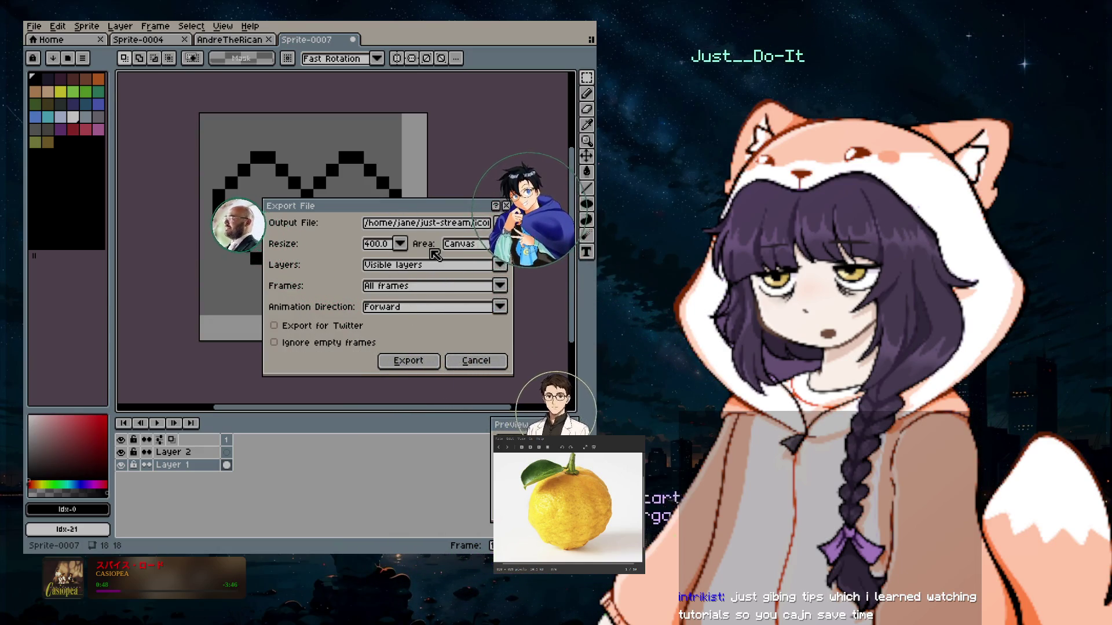
{"action": "left_click", "coordinate": [401, 244]}
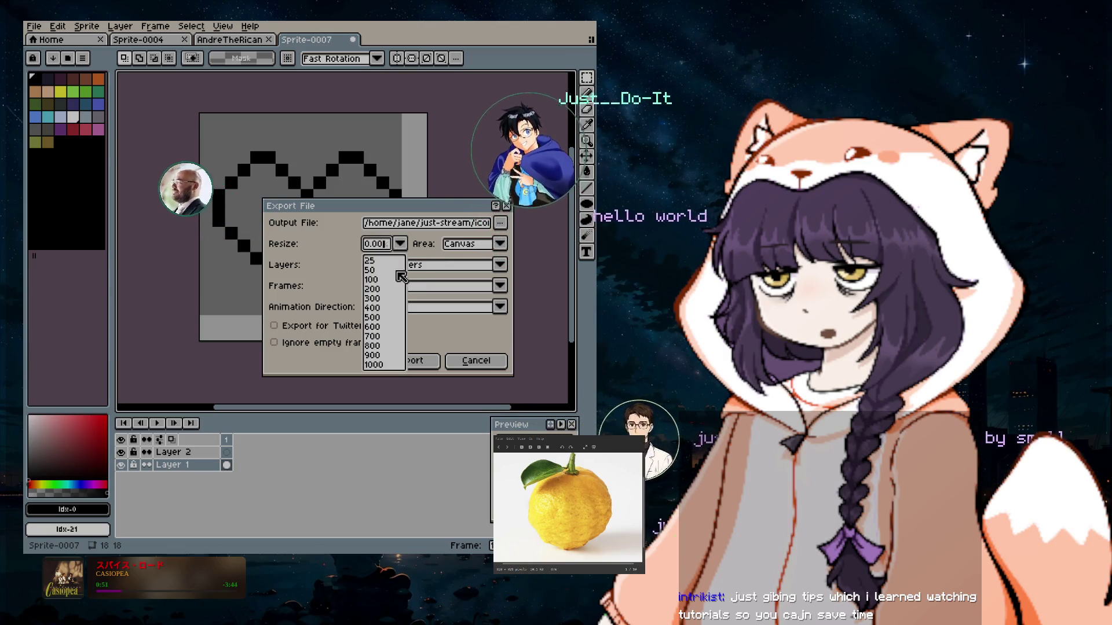
{"action": "left_click", "coordinate": [377, 281]}
{"action": "left_click", "coordinate": [408, 360]}
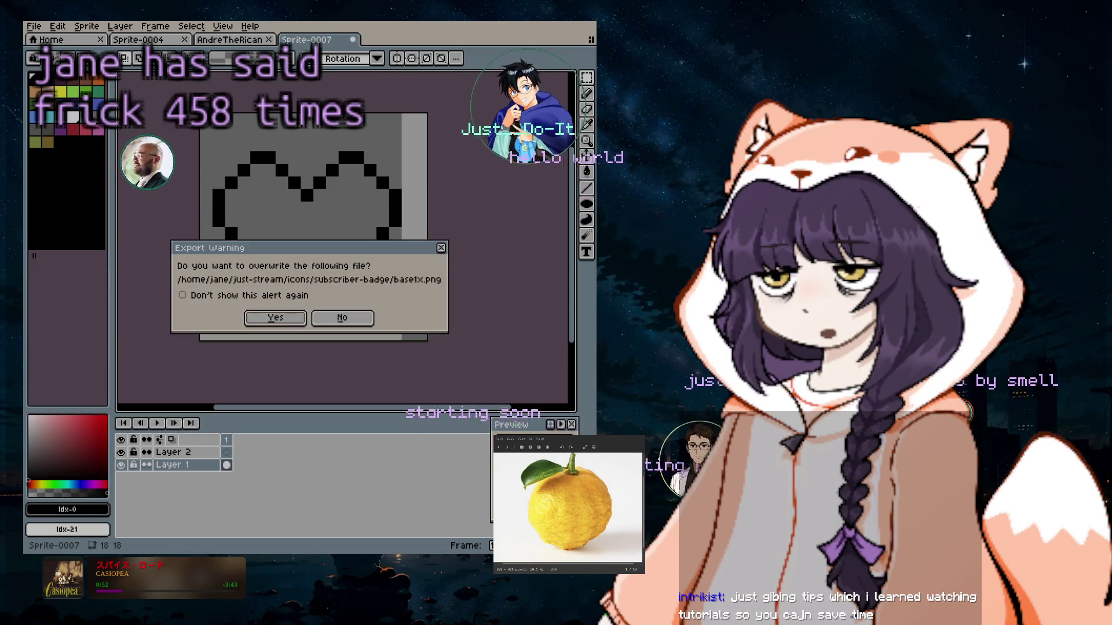
{"action": "left_click", "coordinate": [269, 322]}
Export the heart sprite scaled to 200%.
{"action": "left_click", "coordinate": [34, 26]}
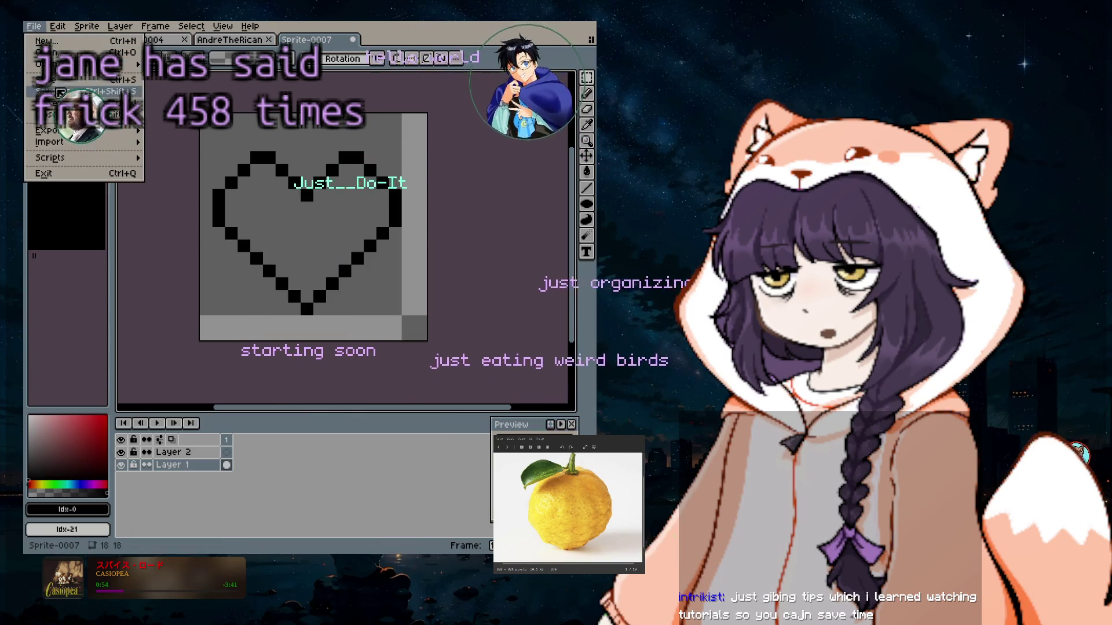
{"action": "mouse_move", "coordinate": [70, 138]}
{"action": "left_click", "coordinate": [213, 137]}
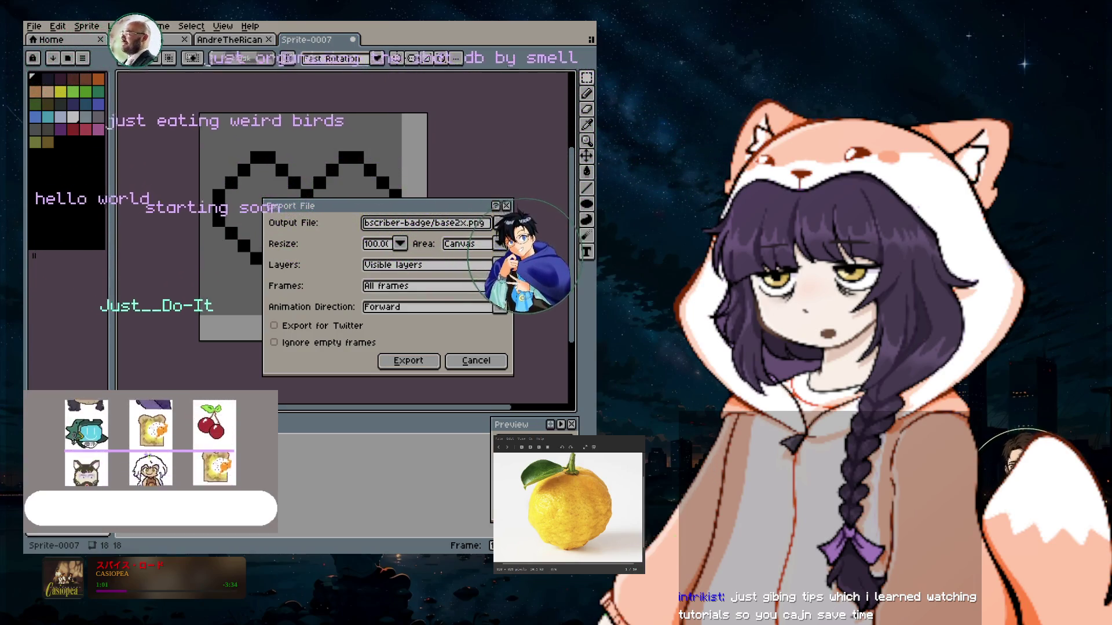
{"action": "left_click", "coordinate": [401, 244]}
{"action": "left_click", "coordinate": [388, 291]}
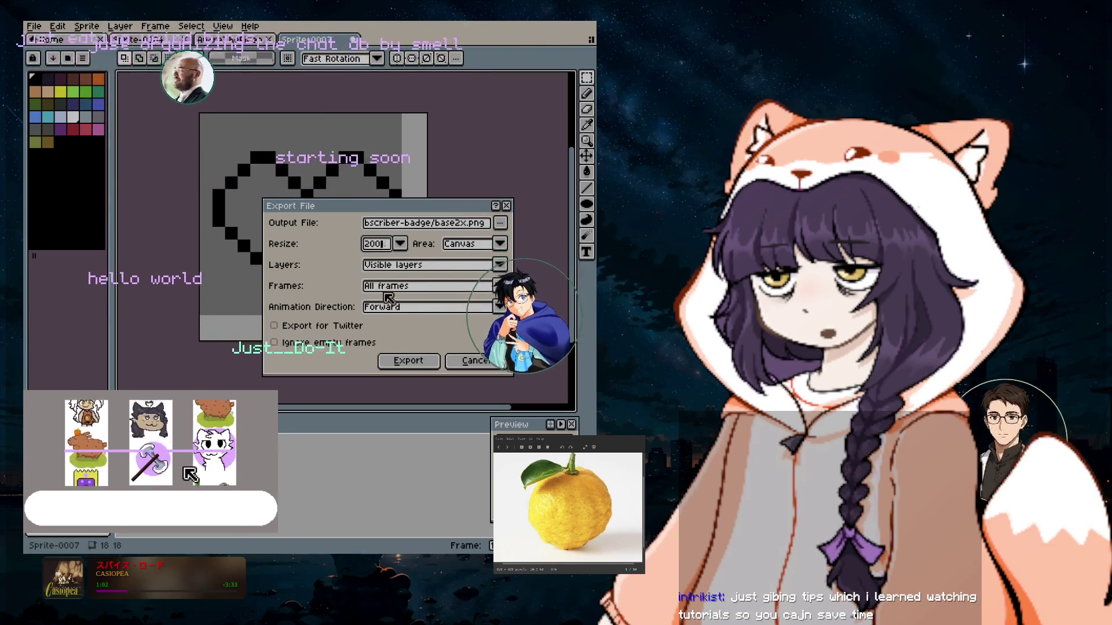
{"action": "left_click", "coordinate": [400, 360]}
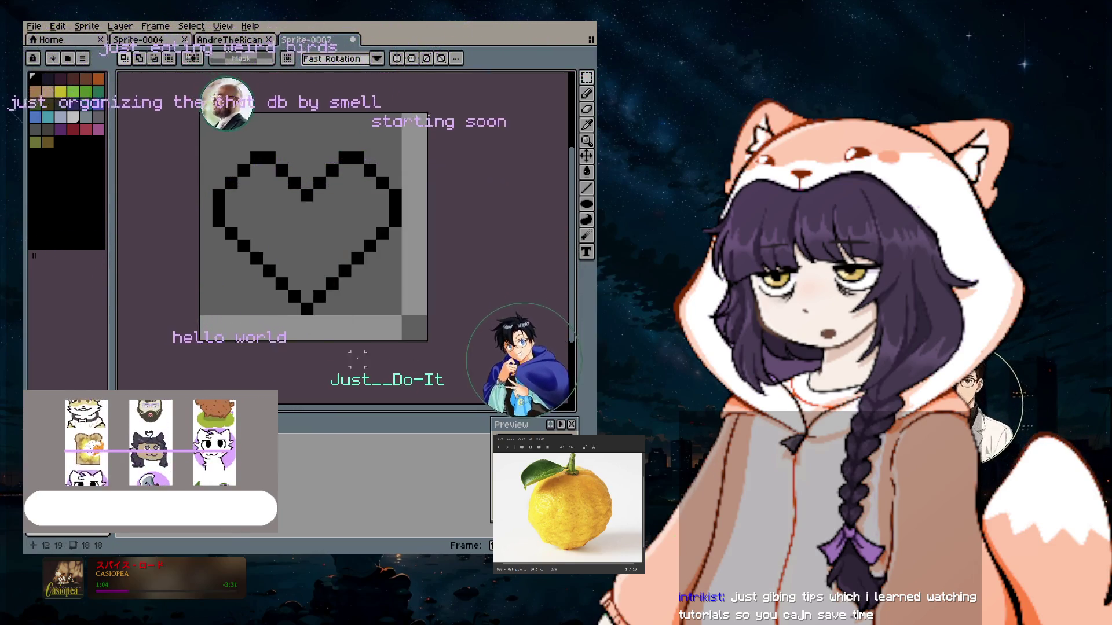
Reopen Export As and export the heart image at 400%.
{"action": "left_click", "coordinate": [34, 26]}
{"action": "mouse_move", "coordinate": [73, 134]}
{"action": "left_click", "coordinate": [174, 130]}
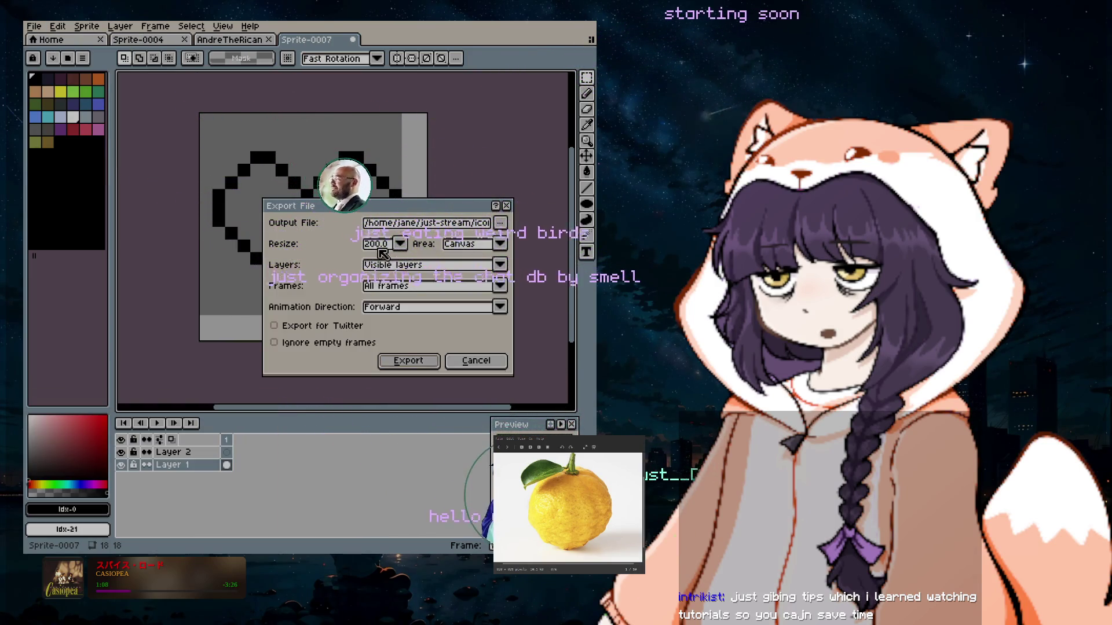
{"action": "left_click", "coordinate": [400, 244]}
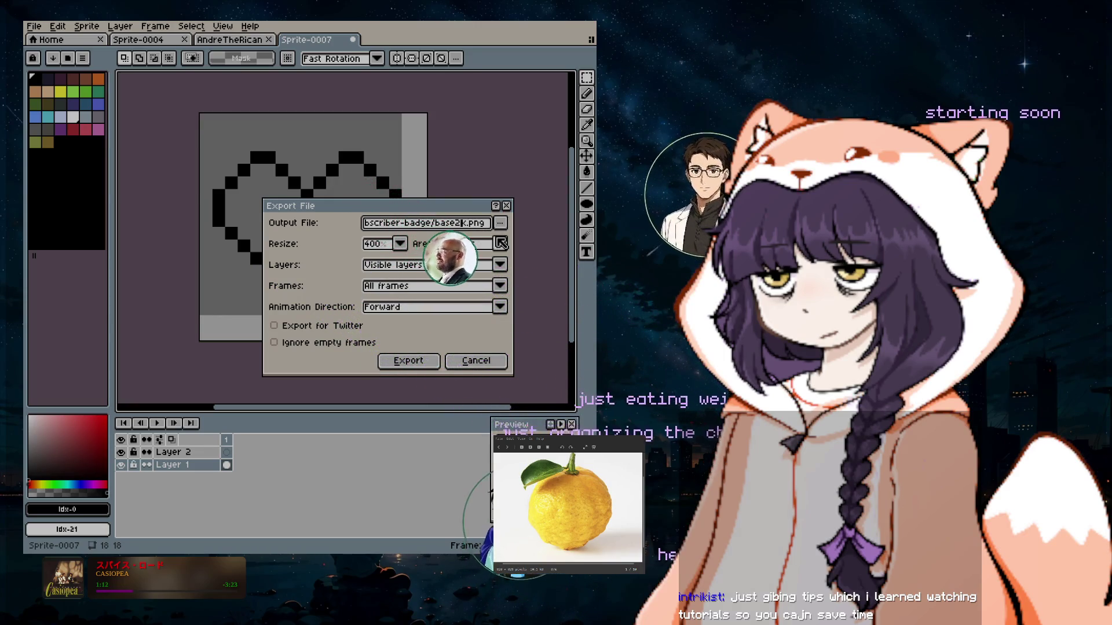
{"action": "left_click", "coordinate": [421, 361]}
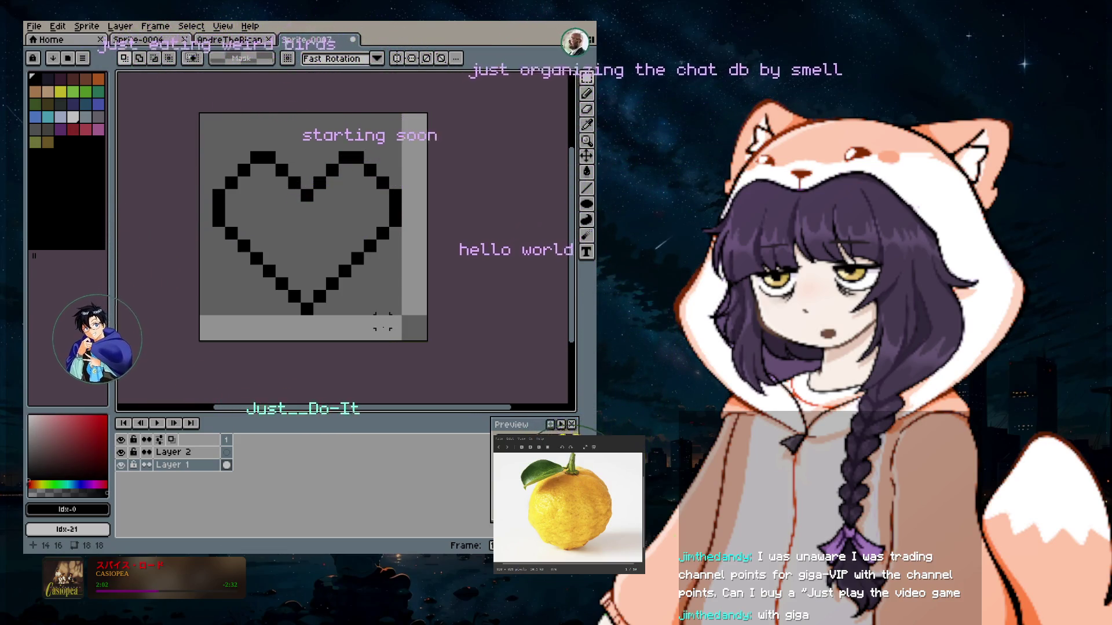
Switch to the Pencil tool with the B shortcut.
{"action": "key", "text": "b"}
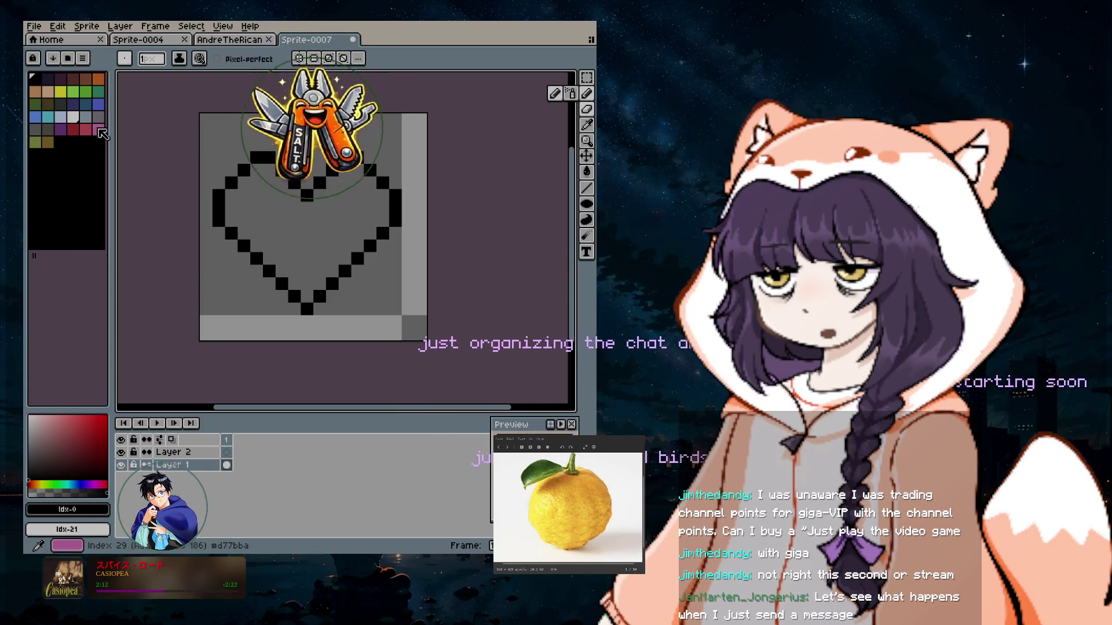
Set a palette swatch to a lilac hex colour and paint the heart's bottom-tip pixel.
{"action": "left_click", "coordinate": [87, 504]}
{"action": "type", "text": "dea000"}
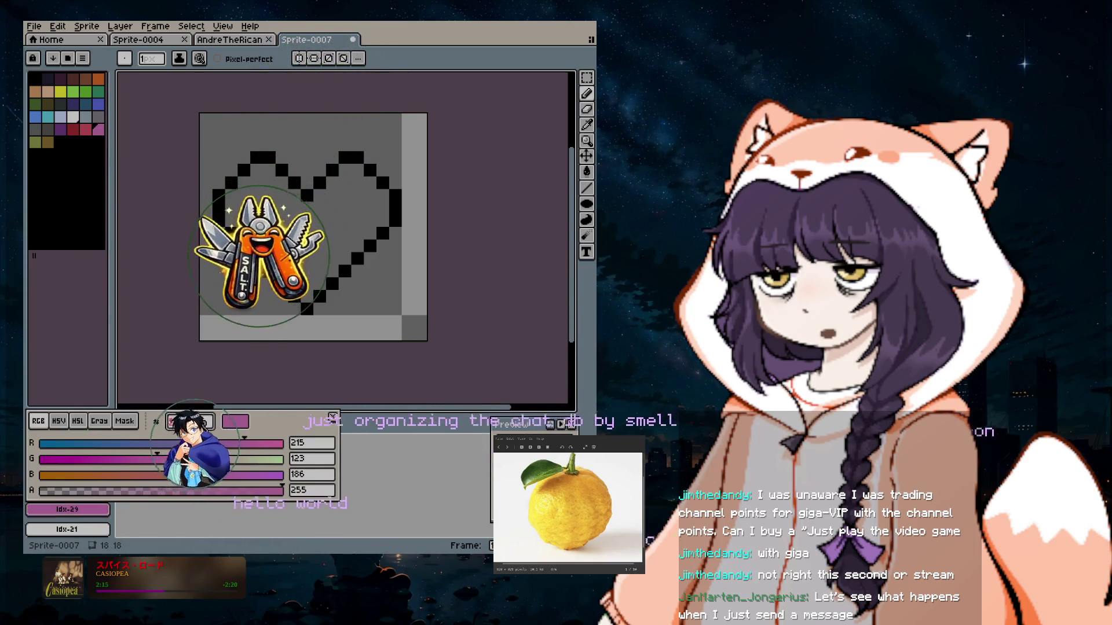
{"action": "left_click", "coordinate": [308, 295]}
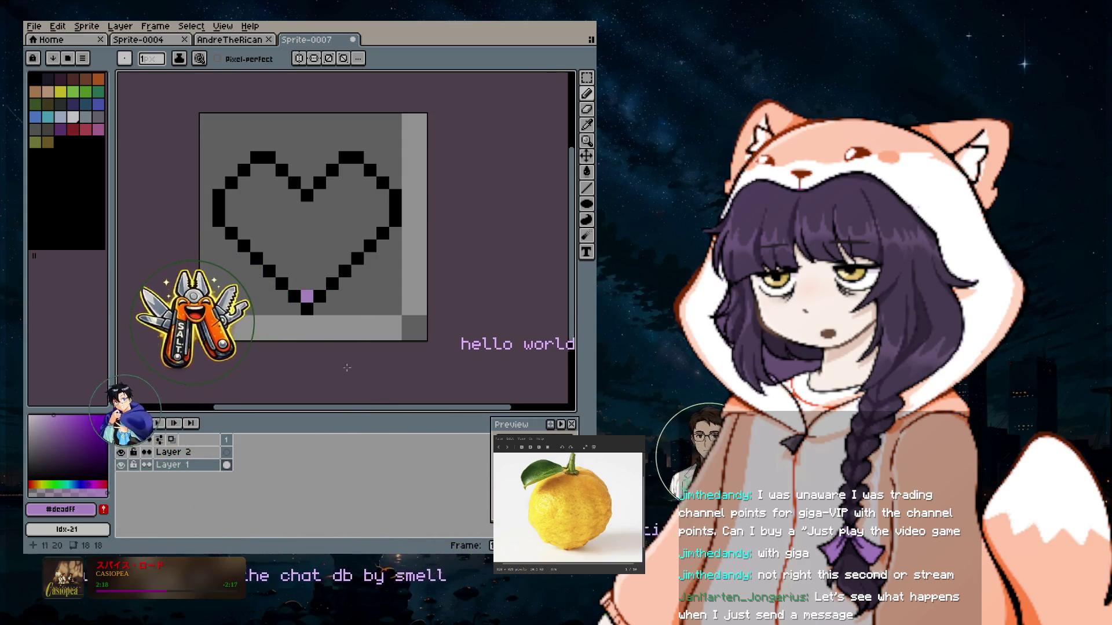
Open the Export As settings again and close them.
{"action": "left_click", "coordinate": [34, 26]}
{"action": "mouse_move", "coordinate": [81, 130]}
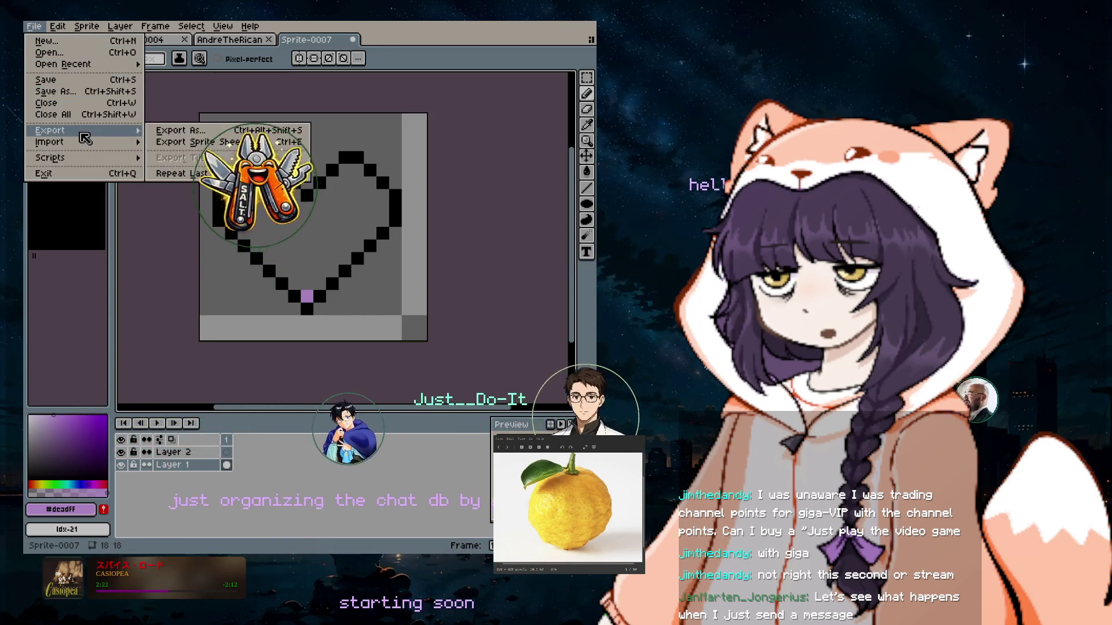
{"action": "left_click", "coordinate": [173, 133]}
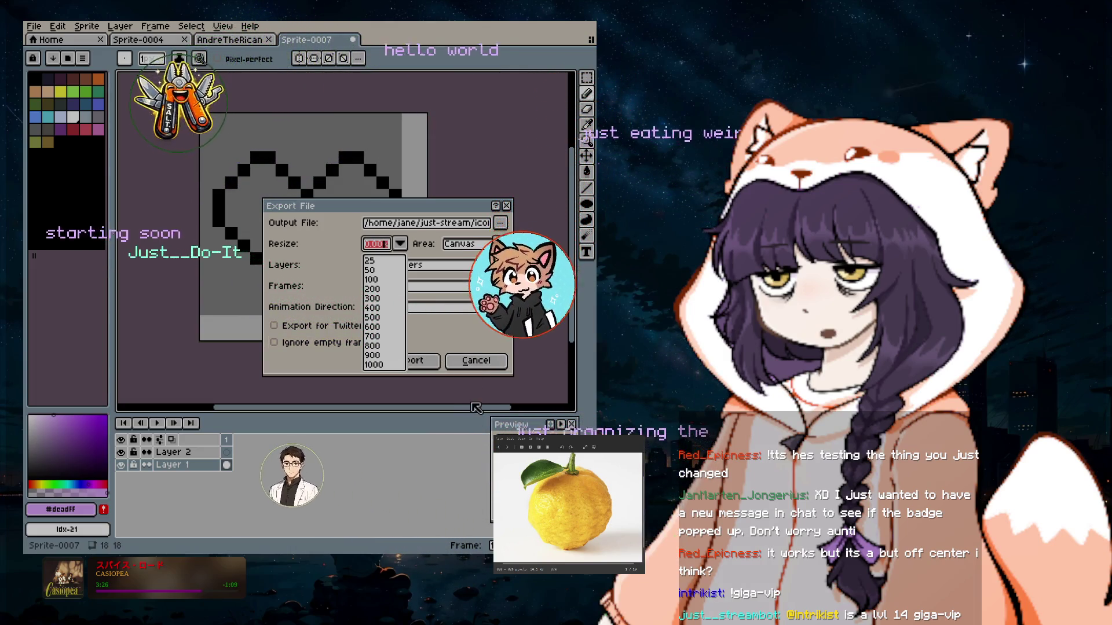
{"action": "left_click", "coordinate": [474, 363]}
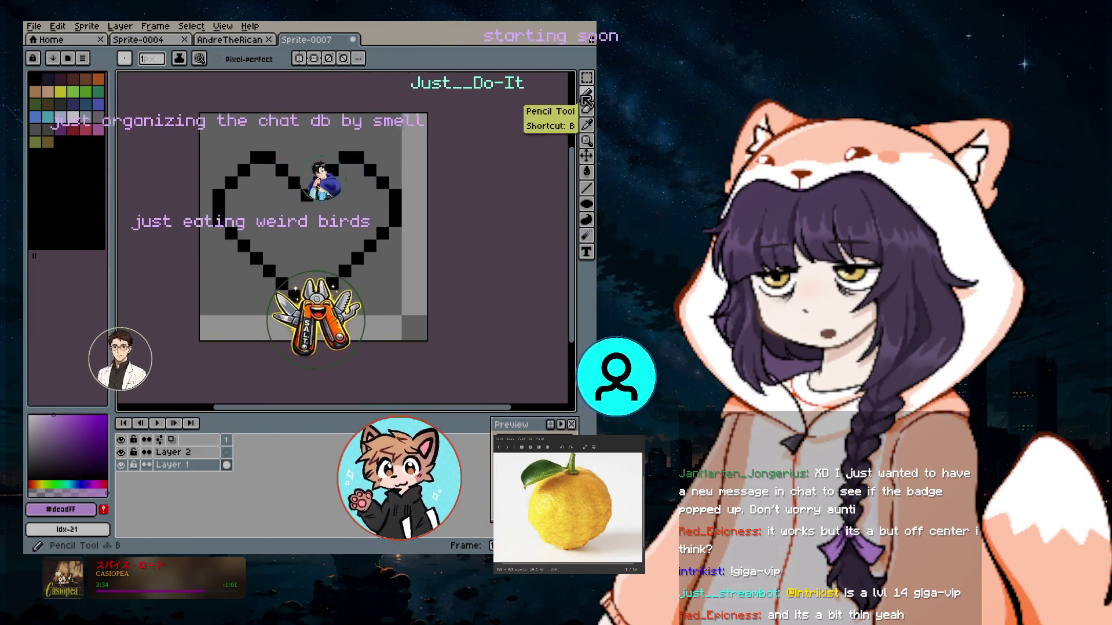
Drag Layer 2 below Layer 1 in the Layers panel and pick the light palette swatch.
{"action": "left_click", "coordinate": [586, 96]}
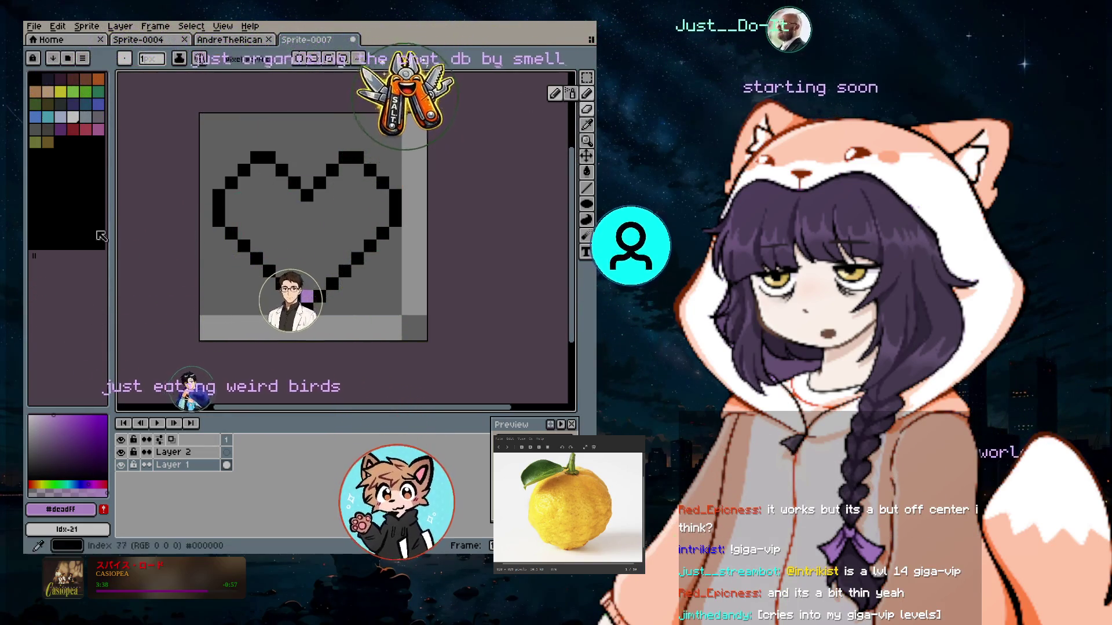
{"action": "left_click", "coordinate": [121, 453]}
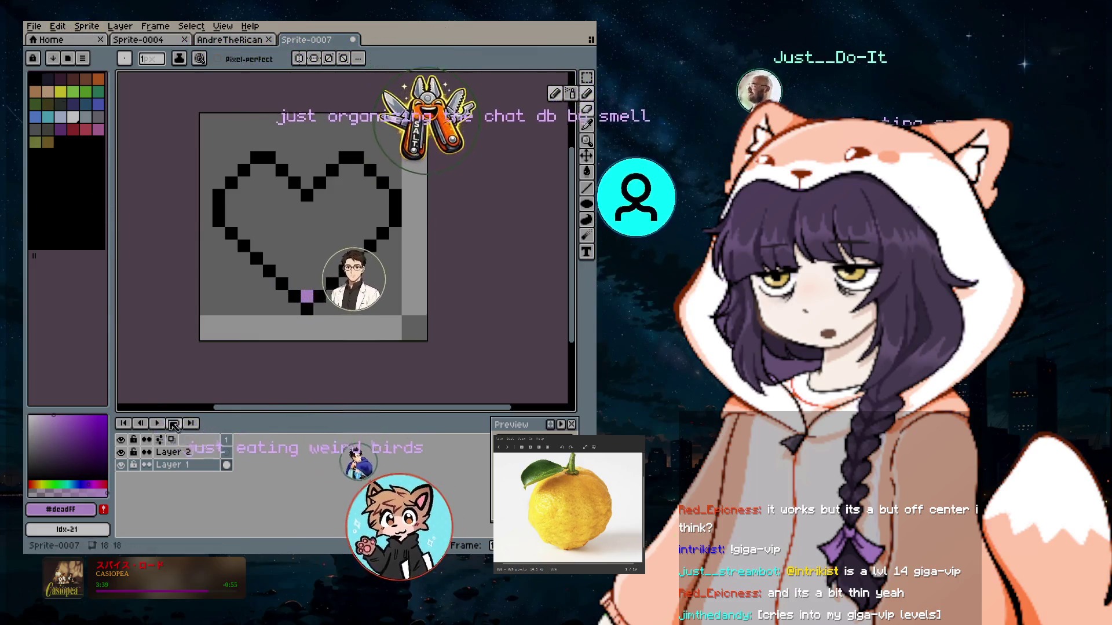
{"action": "left_click", "coordinate": [174, 465]}
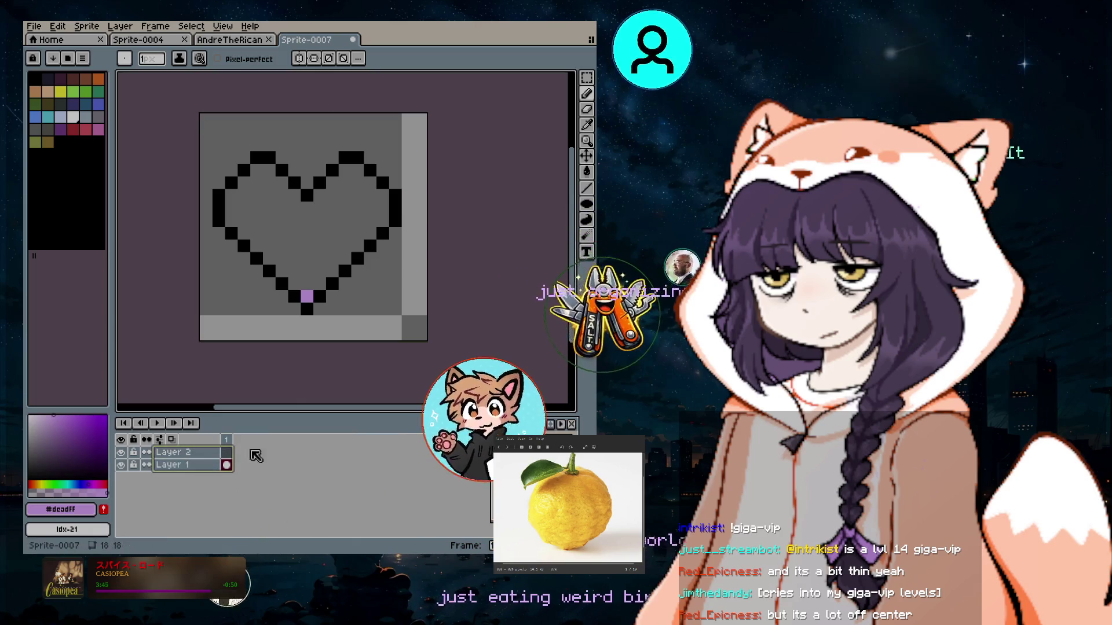
{"action": "left_click", "coordinate": [200, 452]}
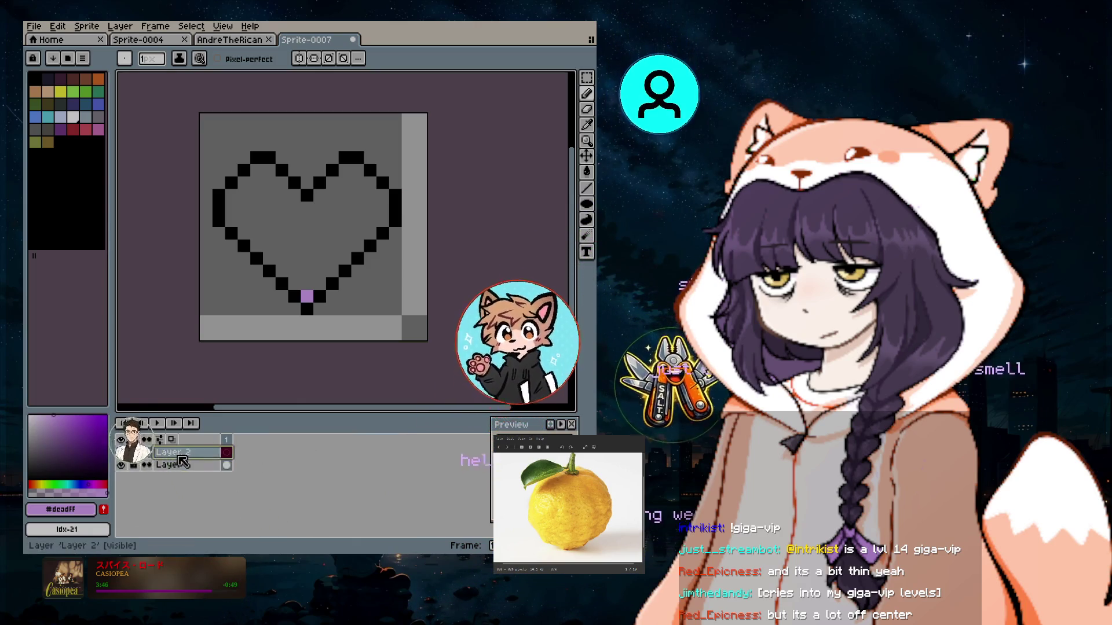
{"action": "left_click_drag", "start_coordinate": [186, 465], "coordinate": [184, 470]}
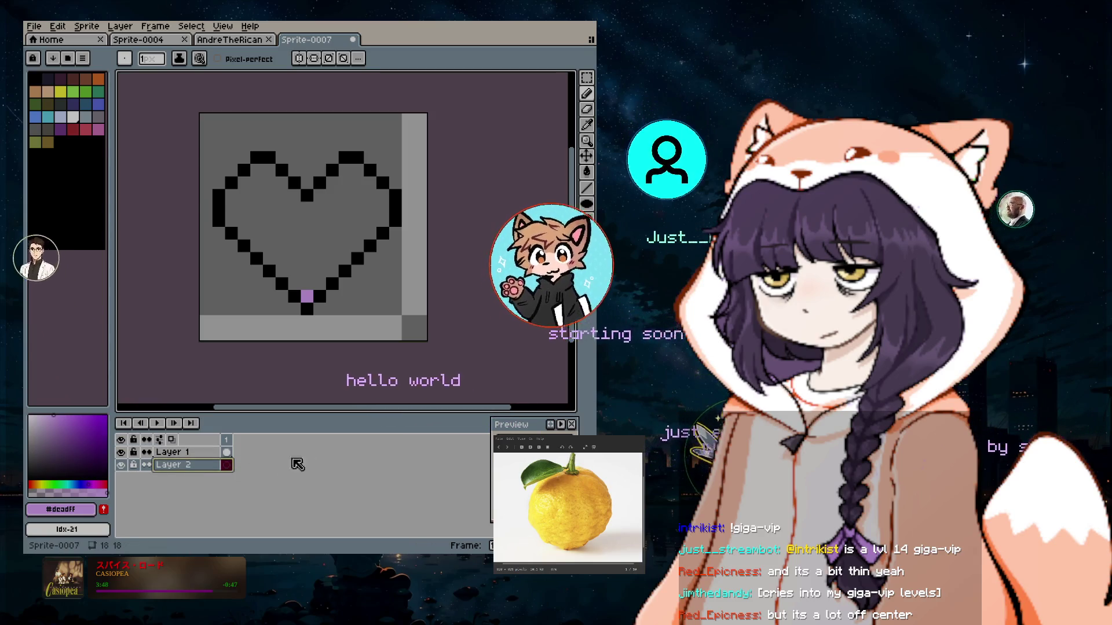
{"action": "left_click", "coordinate": [74, 117]}
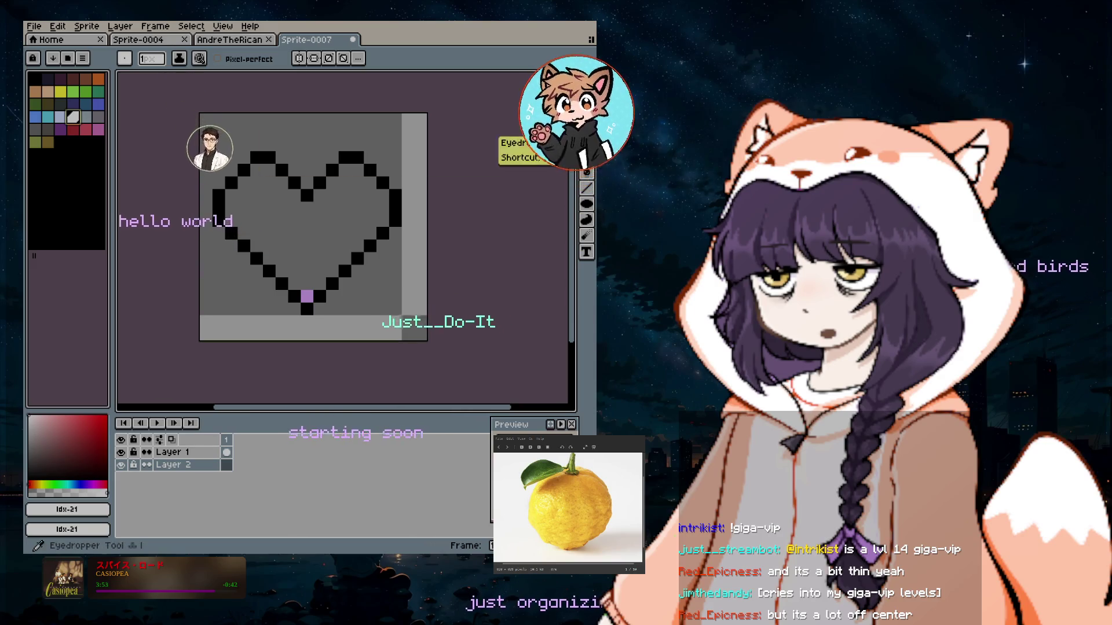
Fill the empty background layer with light grey and select the whole canvas.
{"action": "left_click", "coordinate": [422, 138]}
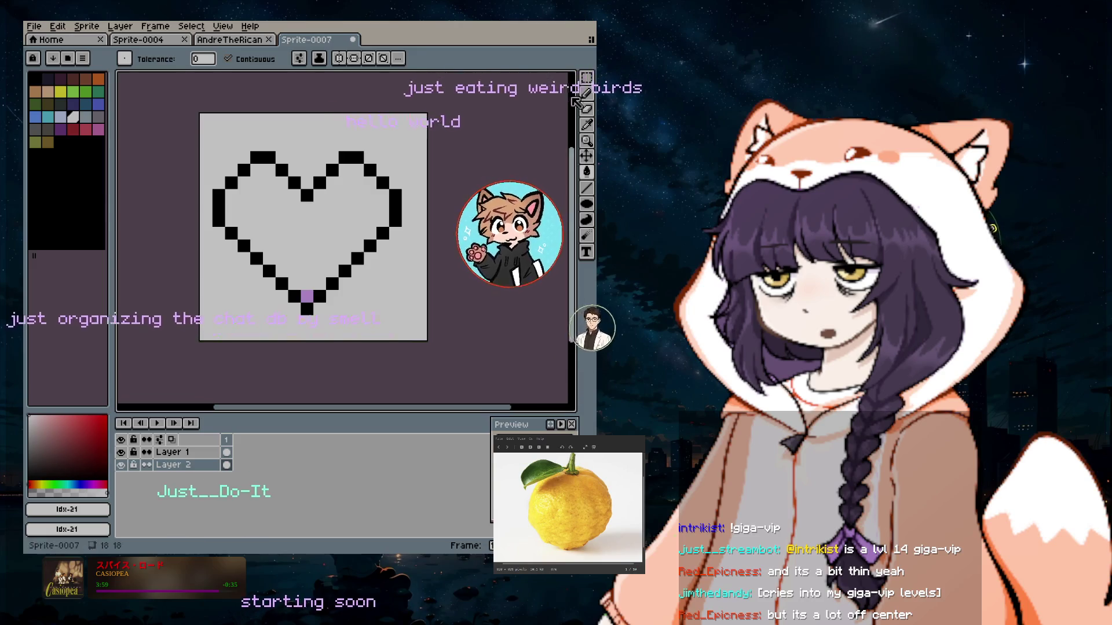
{"action": "key", "text": "ctrl+a"}
{"action": "left_click_drag", "start_coordinate": [326, 236], "coordinate": [339, 260]}
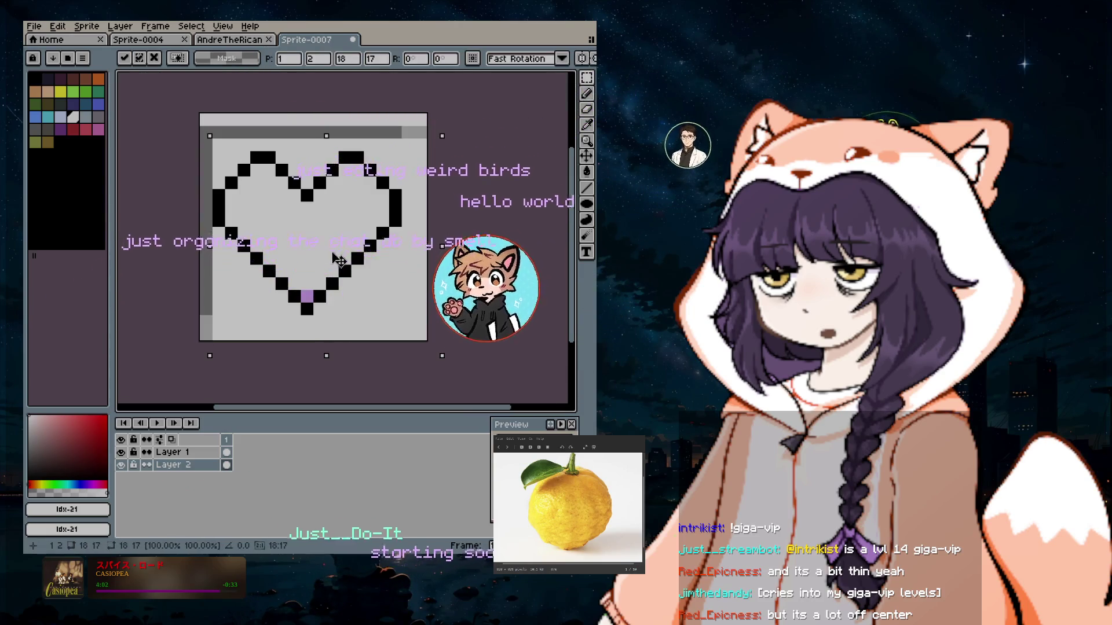
On Layer 1, nudge the heart with arrow keys and move it one pixel right.
{"action": "left_click", "coordinate": [191, 451]}
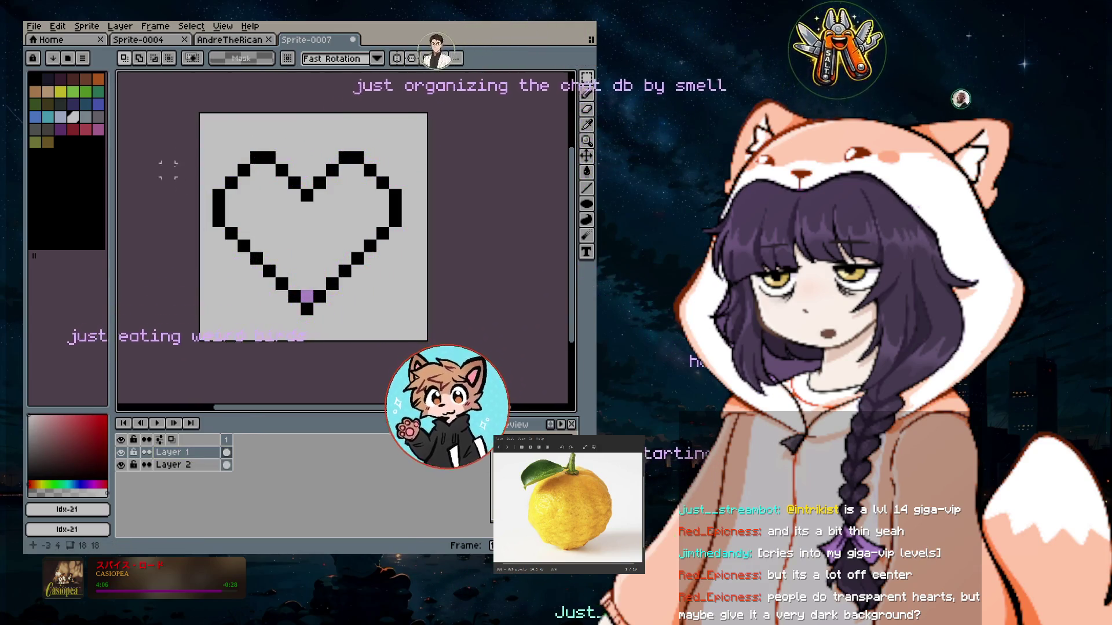
{"action": "key", "text": "Down"}
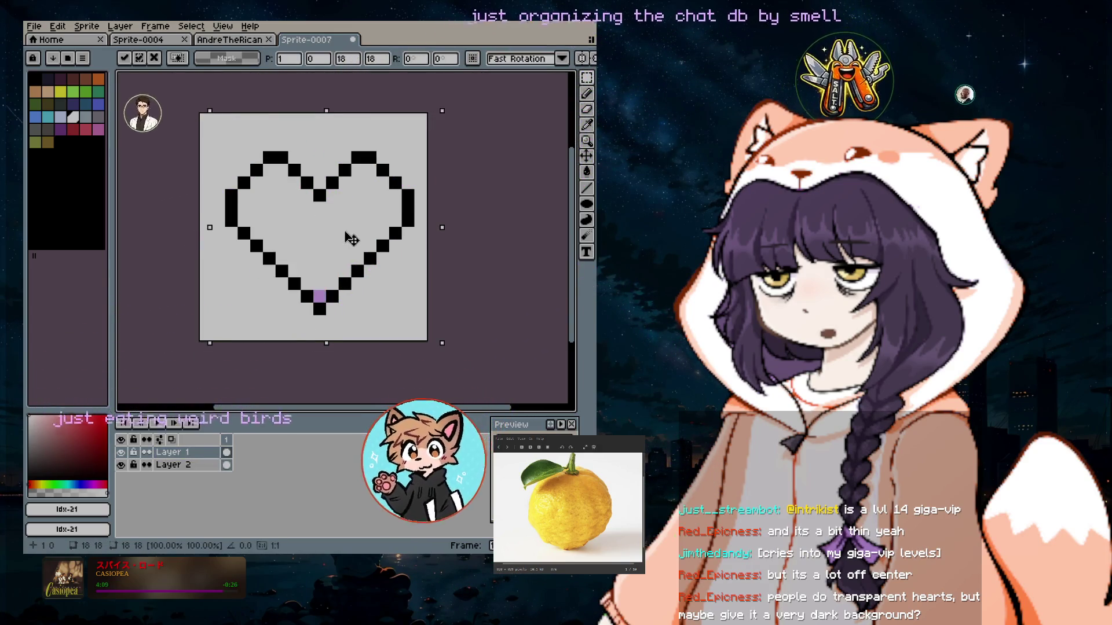
{"action": "key", "text": "Up"}
{"action": "key", "text": "Up"}
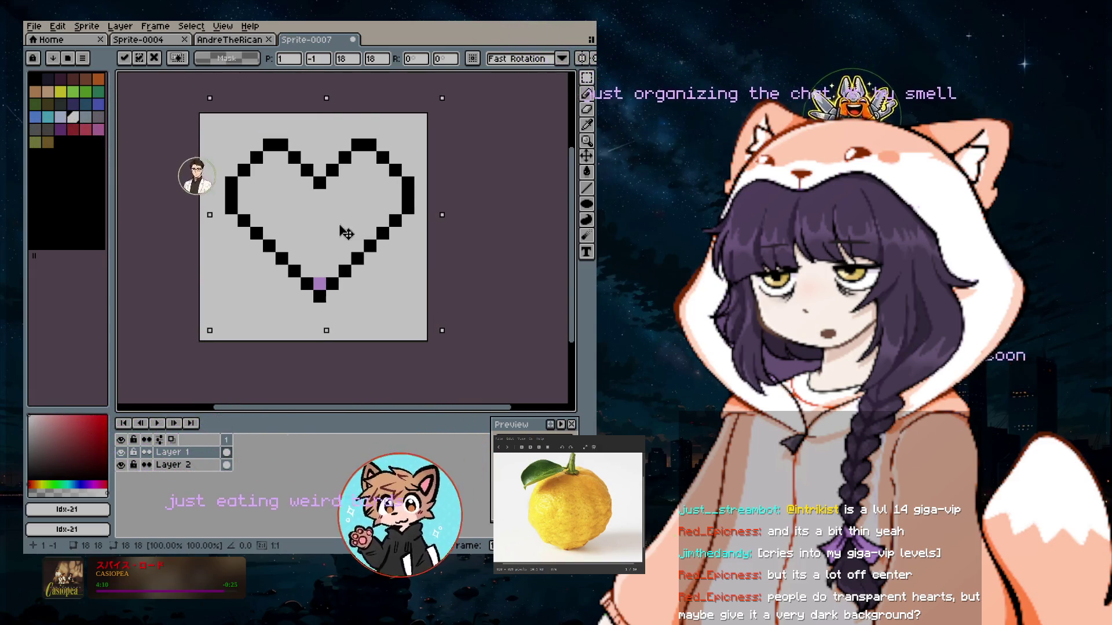
{"action": "key", "text": "Down"}
{"action": "key", "text": "Right"}
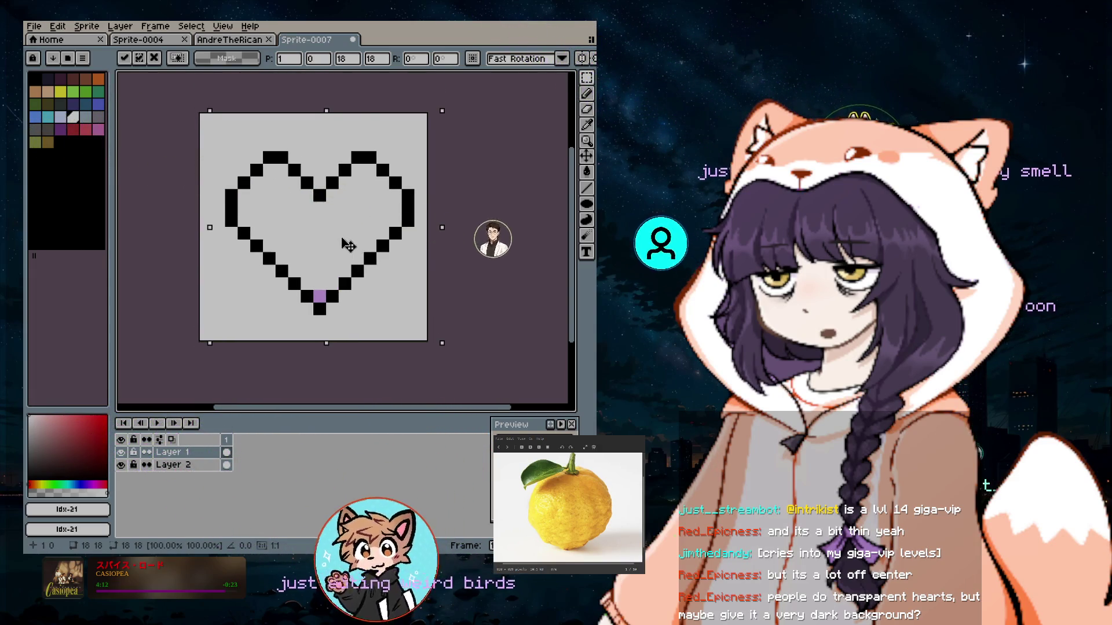
{"action": "key", "text": "Left"}
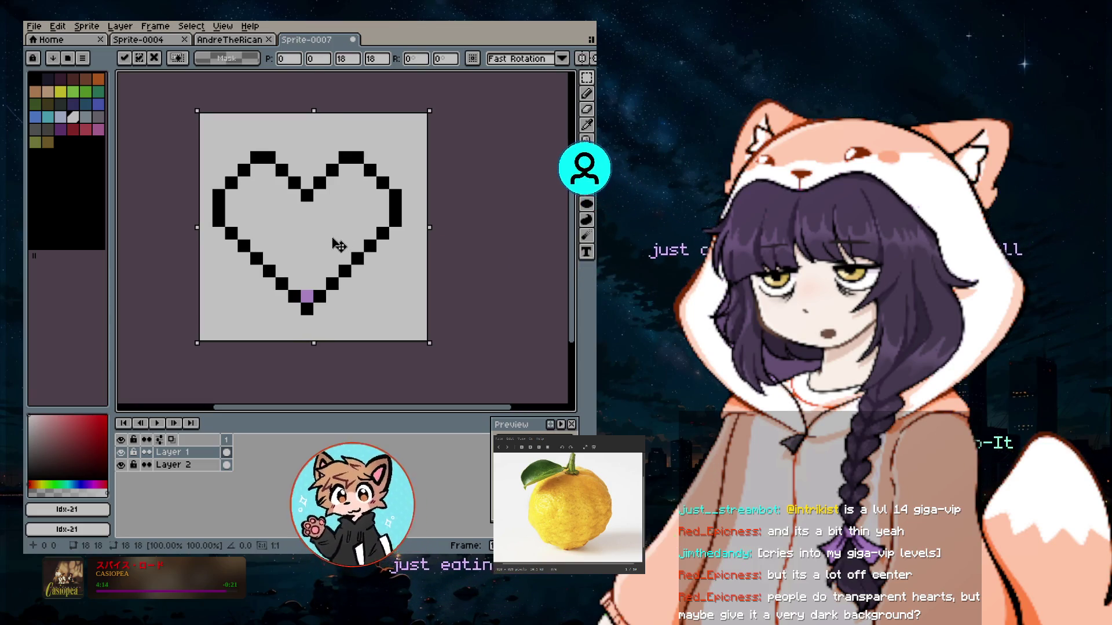
{"action": "mouse_move", "coordinate": [336, 242]}
{"action": "left_mouse_down"}
{"action": "mouse_move", "coordinate": [361, 206]}
{"action": "mouse_move", "coordinate": [356, 215]}
{"action": "left_mouse_up"}
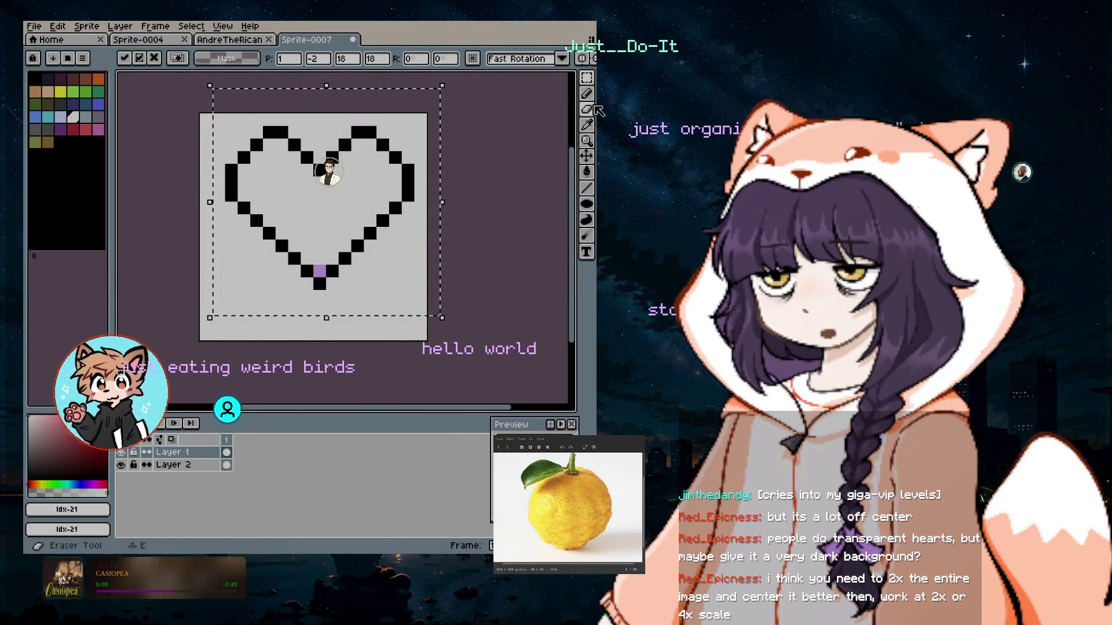
{"action": "left_click", "coordinate": [586, 171]}
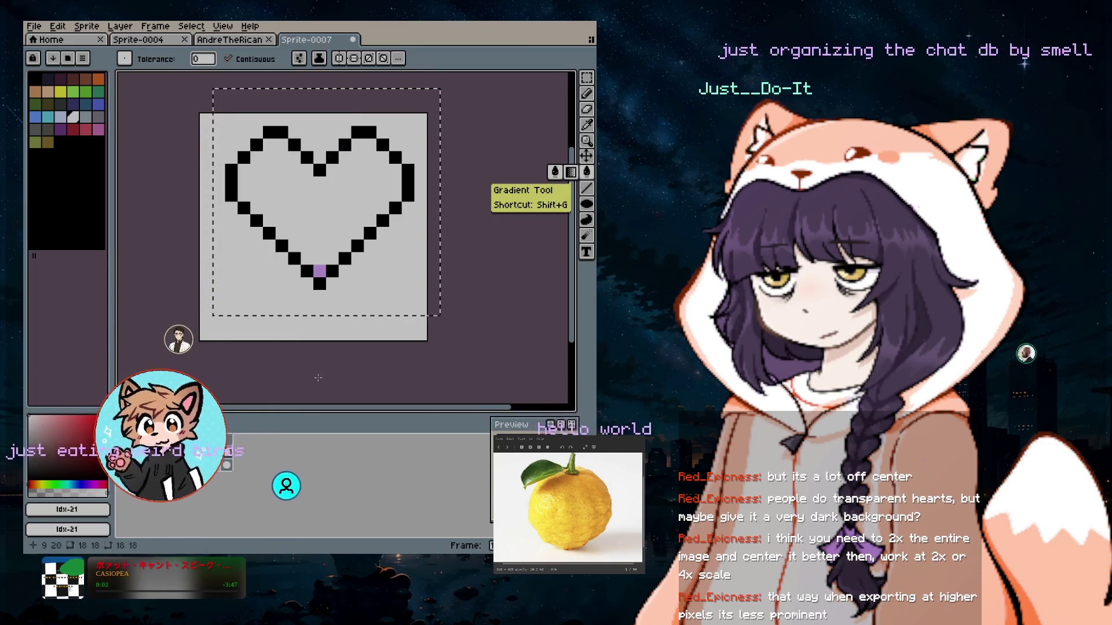
Deselect, fill the background black, and toggle its visibility to check the heart.
{"action": "key", "text": "ctrl+d"}
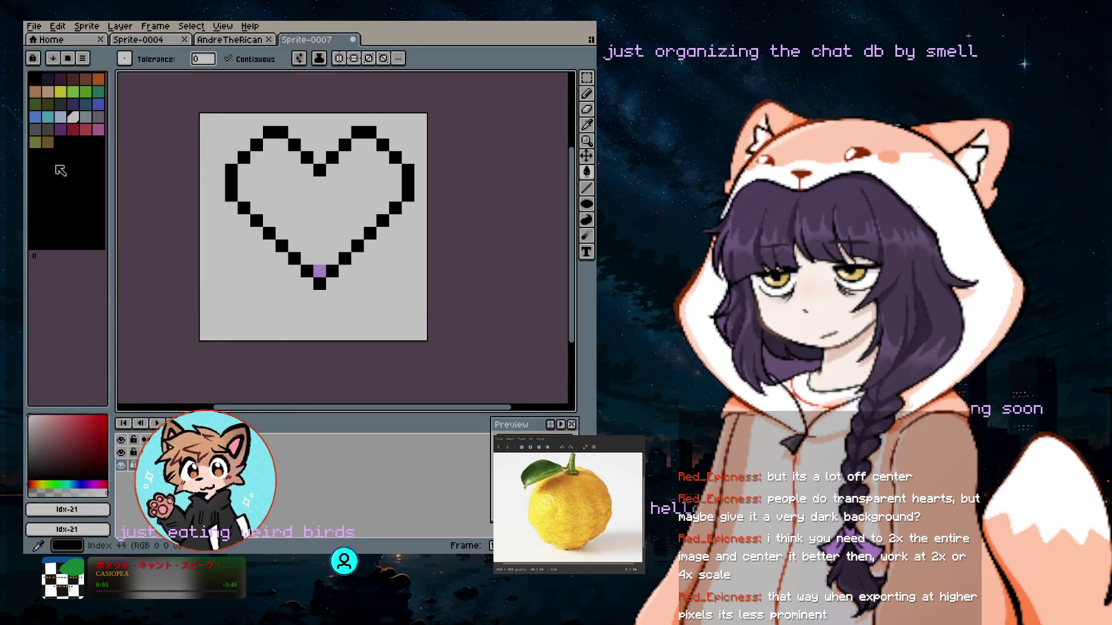
{"action": "left_click", "coordinate": [34, 79]}
{"action": "left_click", "coordinate": [223, 257]}
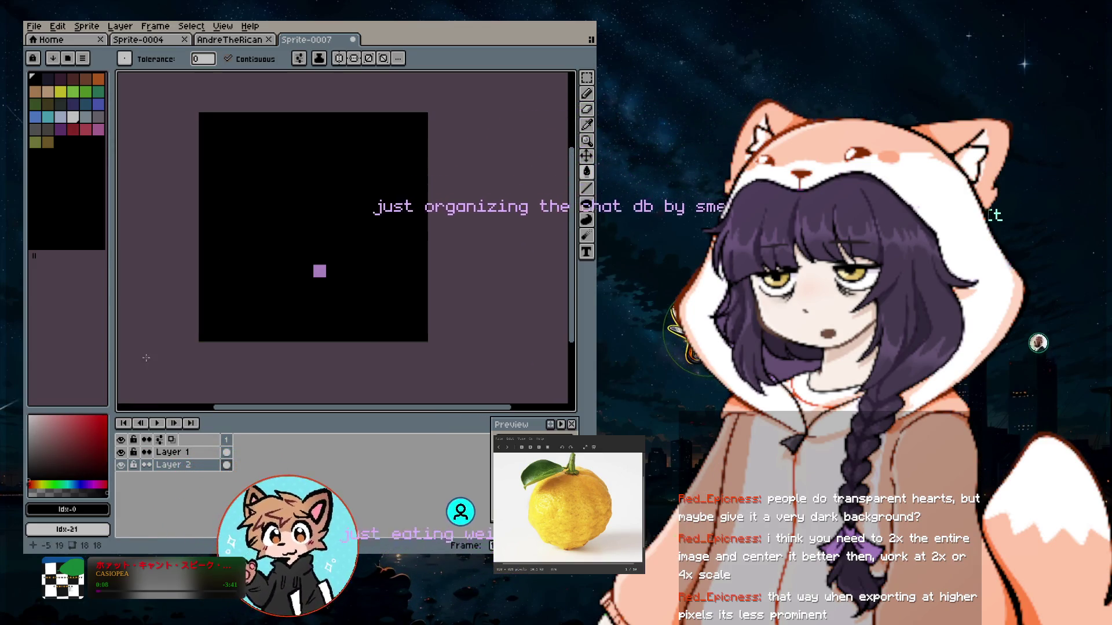
{"action": "left_click", "coordinate": [123, 466]}
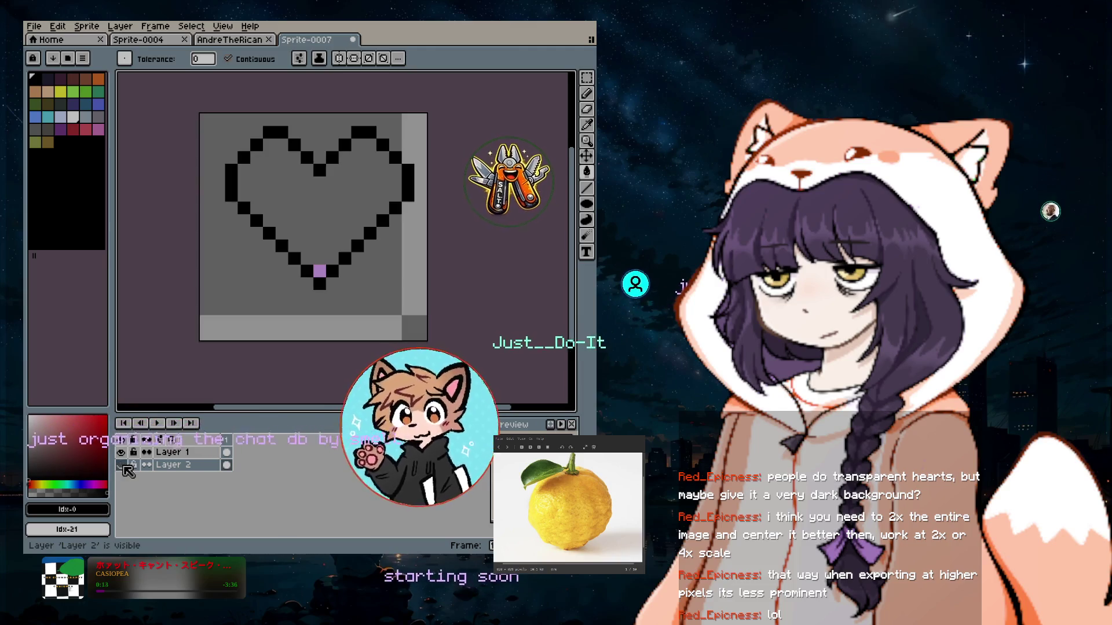
{"action": "left_click", "coordinate": [122, 466]}
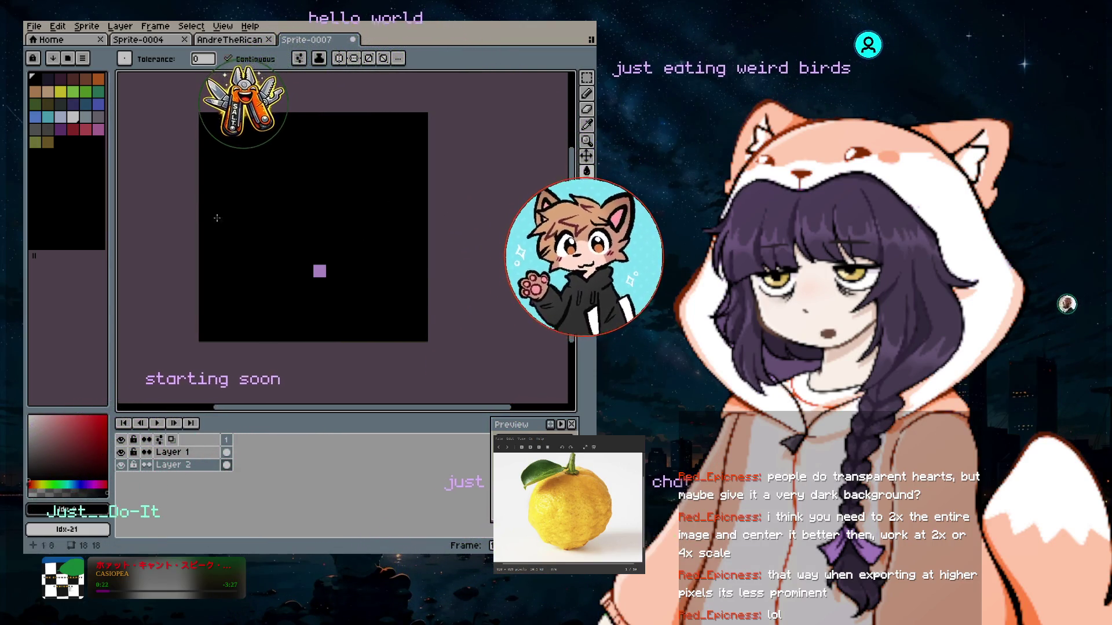
{"action": "left_click", "coordinate": [120, 465]}
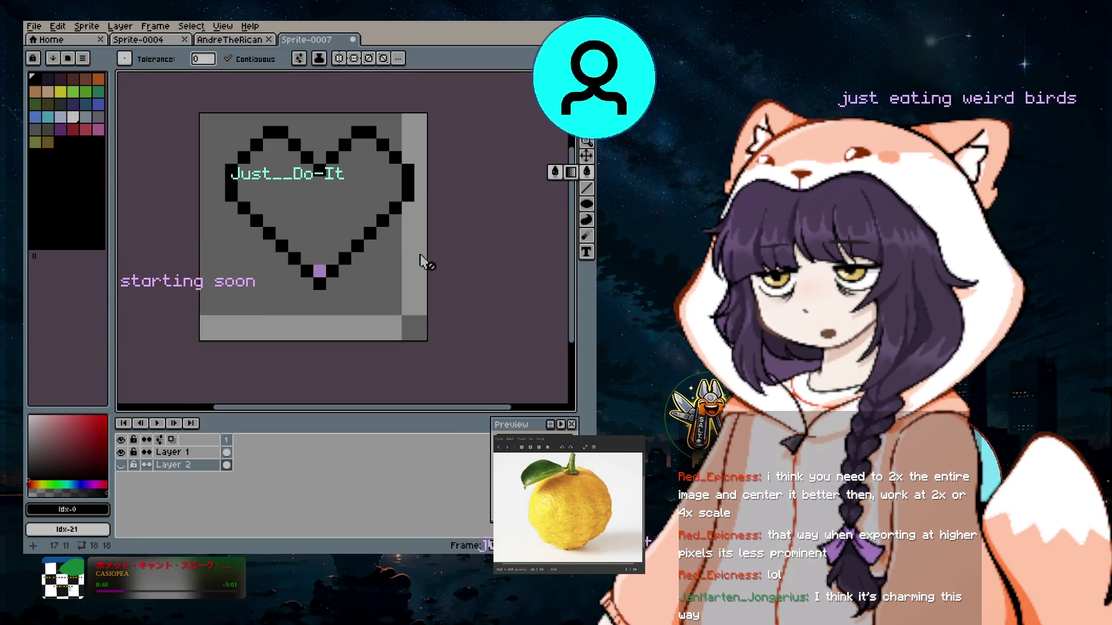
{"action": "left_click", "coordinate": [121, 465]}
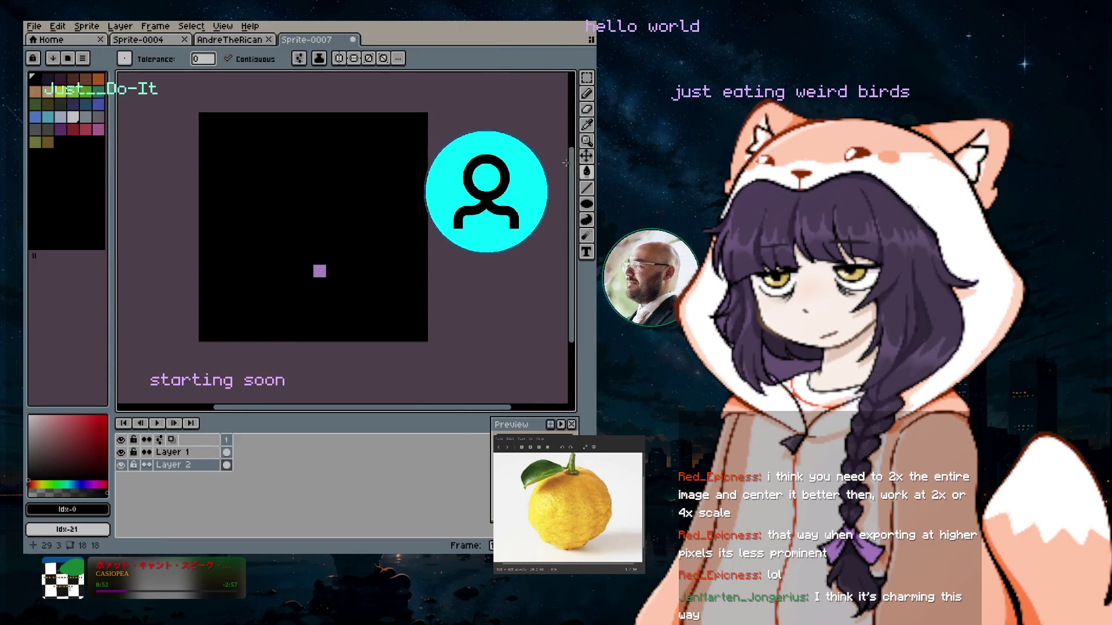
Fill the background light grey and select Layer 1 with the heart.
{"action": "left_click", "coordinate": [74, 117]}
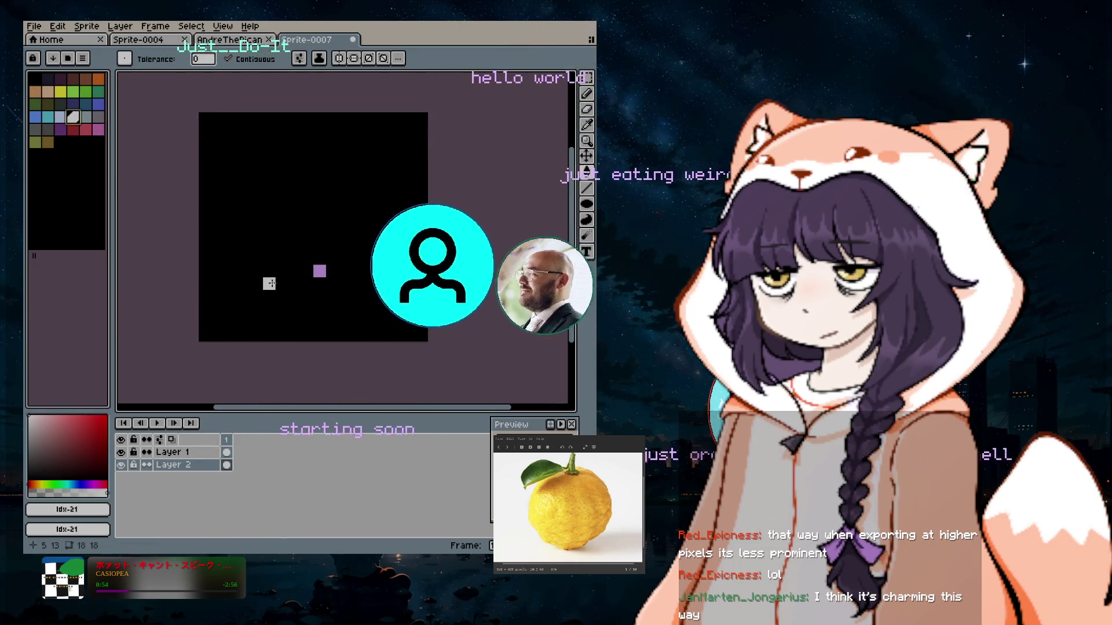
{"action": "left_click", "coordinate": [281, 281]}
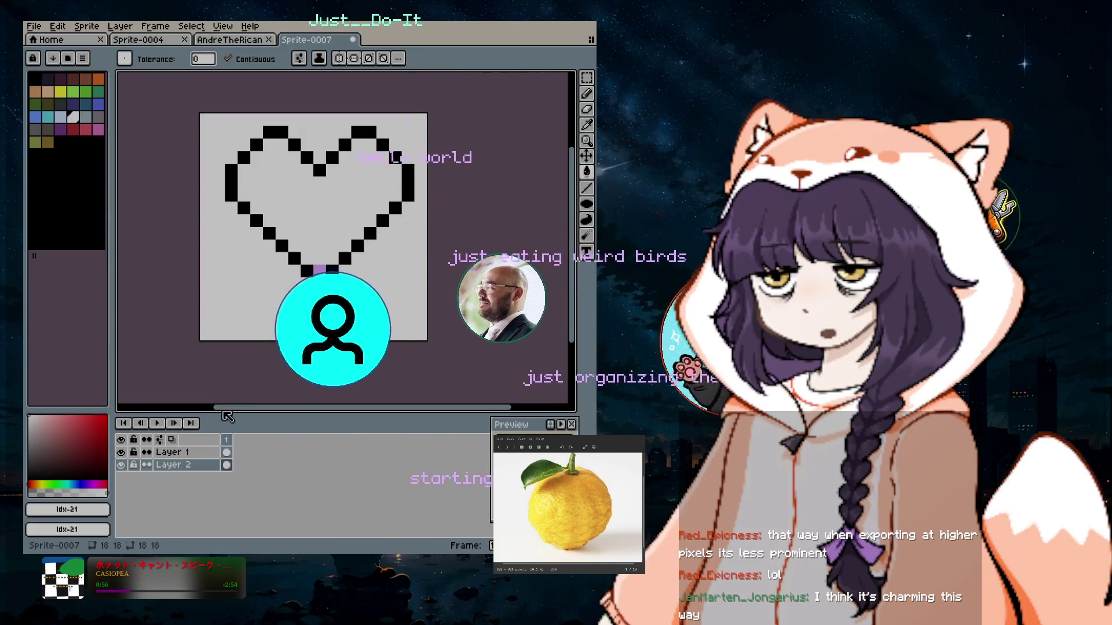
{"action": "left_click", "coordinate": [172, 453]}
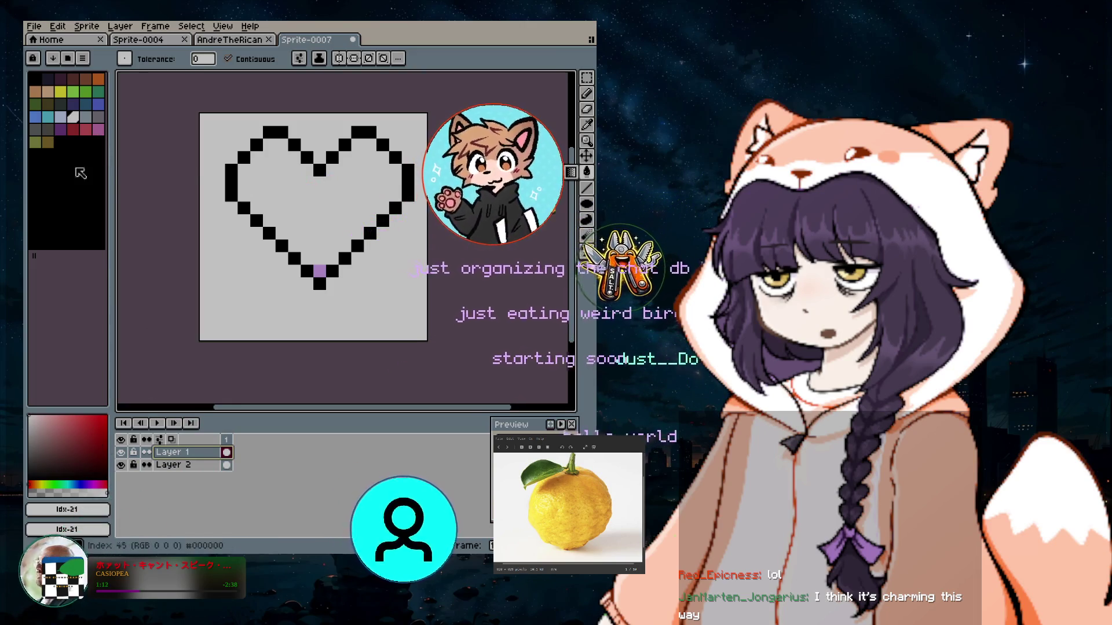
Set the drawing colour to light purple hex dcadff and paint over the heart outline.
{"action": "left_click", "coordinate": [100, 128]}
{"action": "left_click", "coordinate": [67, 509]}
{"action": "double_click", "coordinate": [203, 421]}
{"action": "type", "text": "dea"}
{"action": "type", "text": "f"}
{"action": "key", "text": "Return"}
{"action": "mouse_move", "coordinate": [307, 272]}
{"action": "left_mouse_down"}
{"action": "mouse_move", "coordinate": [319, 284]}
{"action": "mouse_move", "coordinate": [232, 198]}
{"action": "mouse_move", "coordinate": [270, 134]}
{"action": "mouse_move", "coordinate": [339, 147]}
{"action": "mouse_move", "coordinate": [379, 140]}
{"action": "left_mouse_up"}
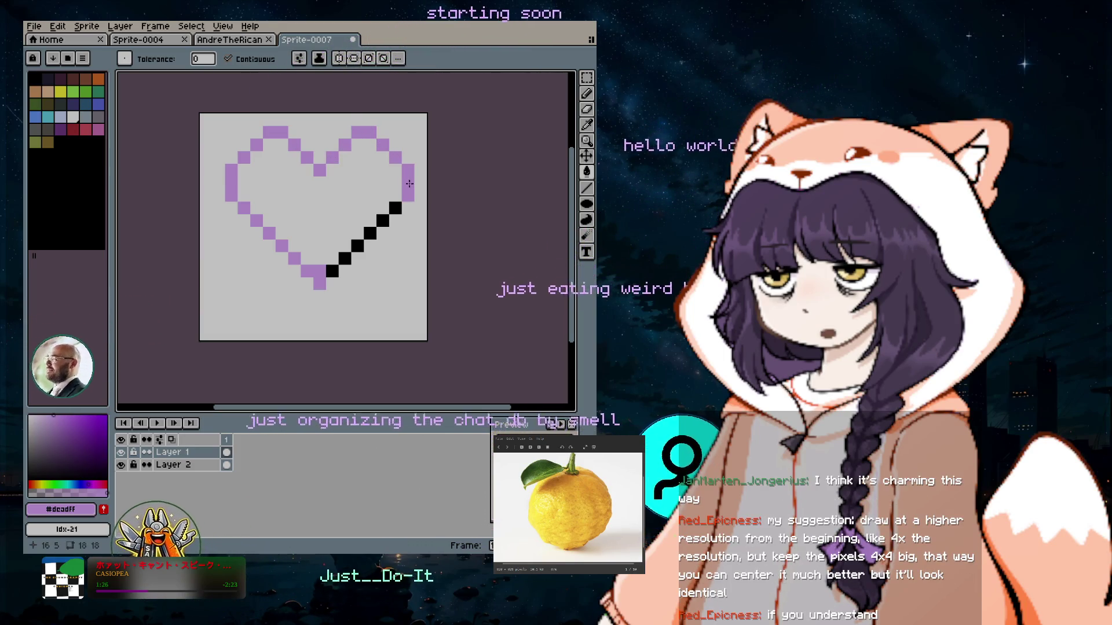
{"action": "left_click_drag", "start_coordinate": [410, 183], "coordinate": [349, 256]}
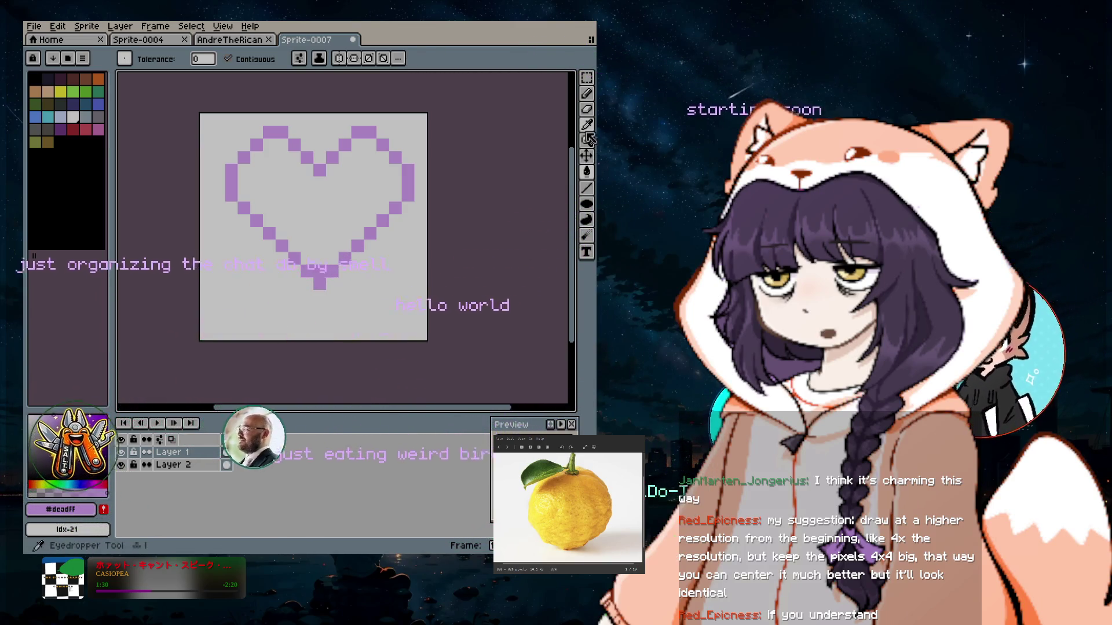
Flood-fill the grey background with black using the Paint Bucket.
{"action": "key", "text": "b"}
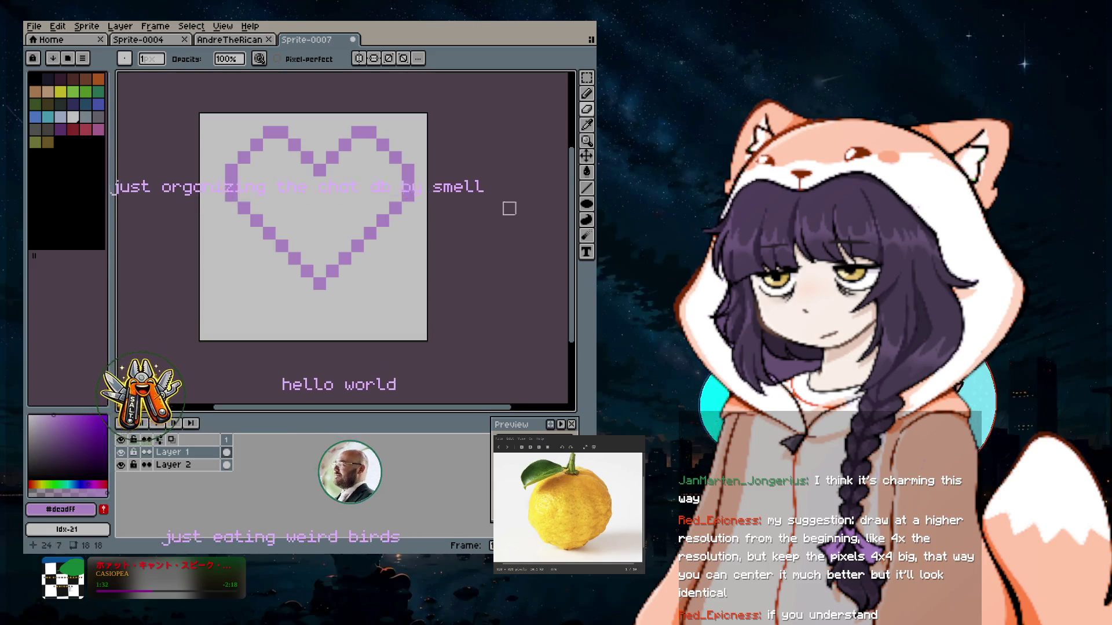
{"action": "left_click", "coordinate": [587, 172]}
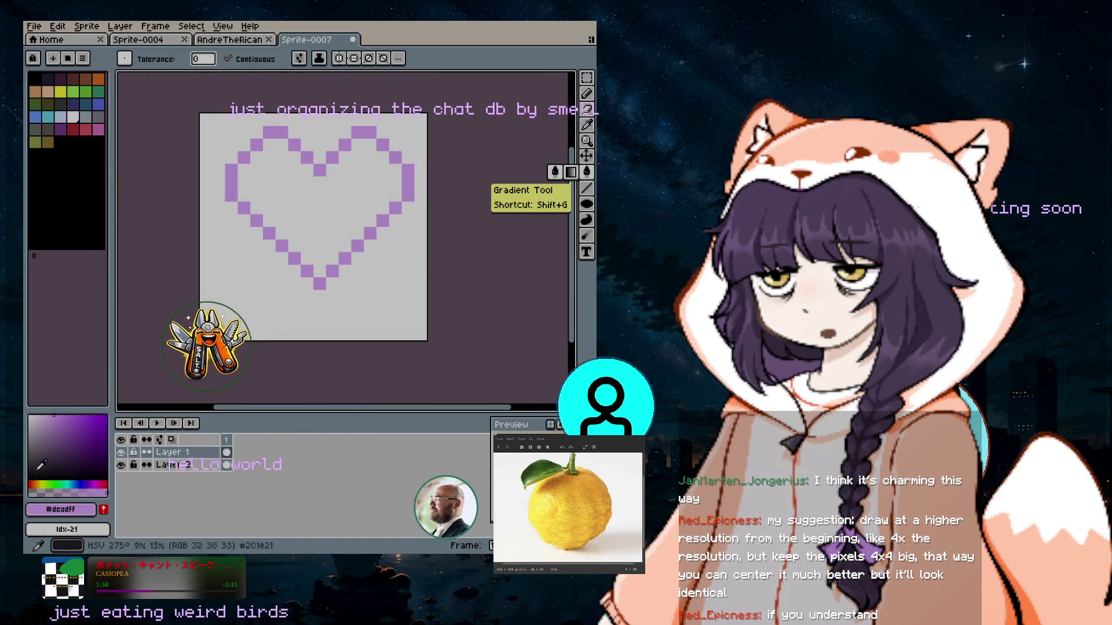
{"action": "left_click", "coordinate": [98, 218]}
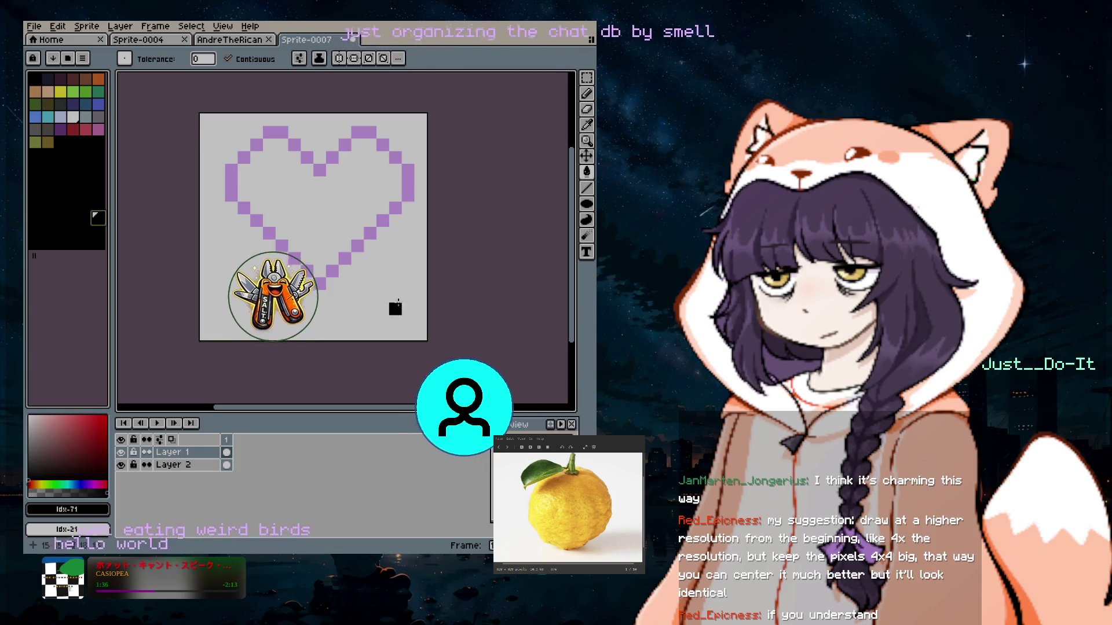
{"action": "left_click", "coordinate": [300, 333]}
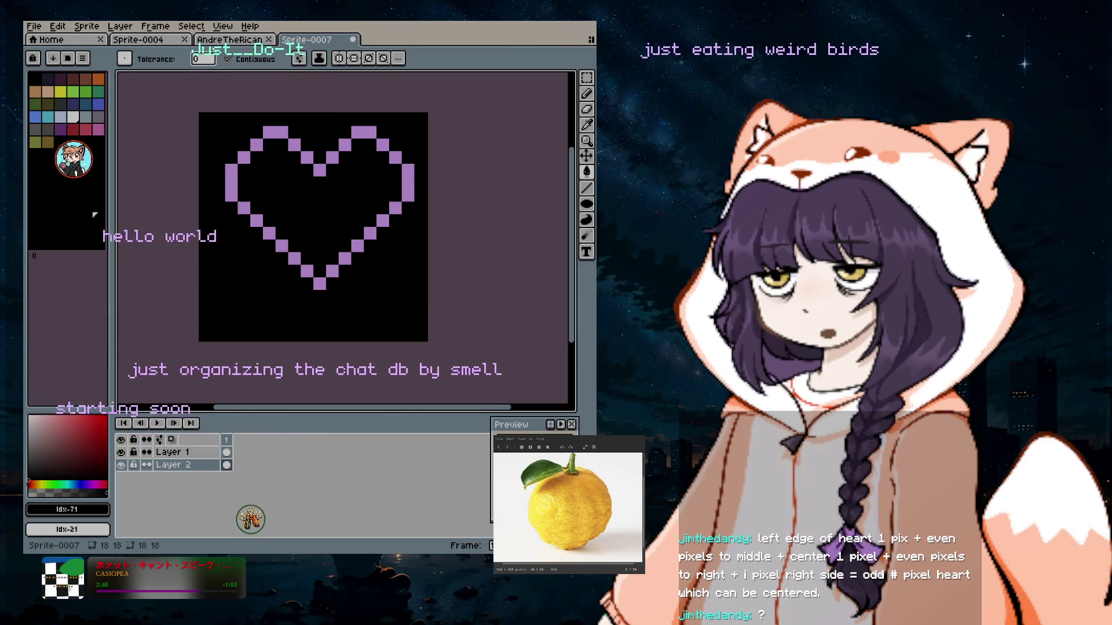
{"action": "left_click_drag", "start_coordinate": [531, 423], "coordinate": [213, 165]}
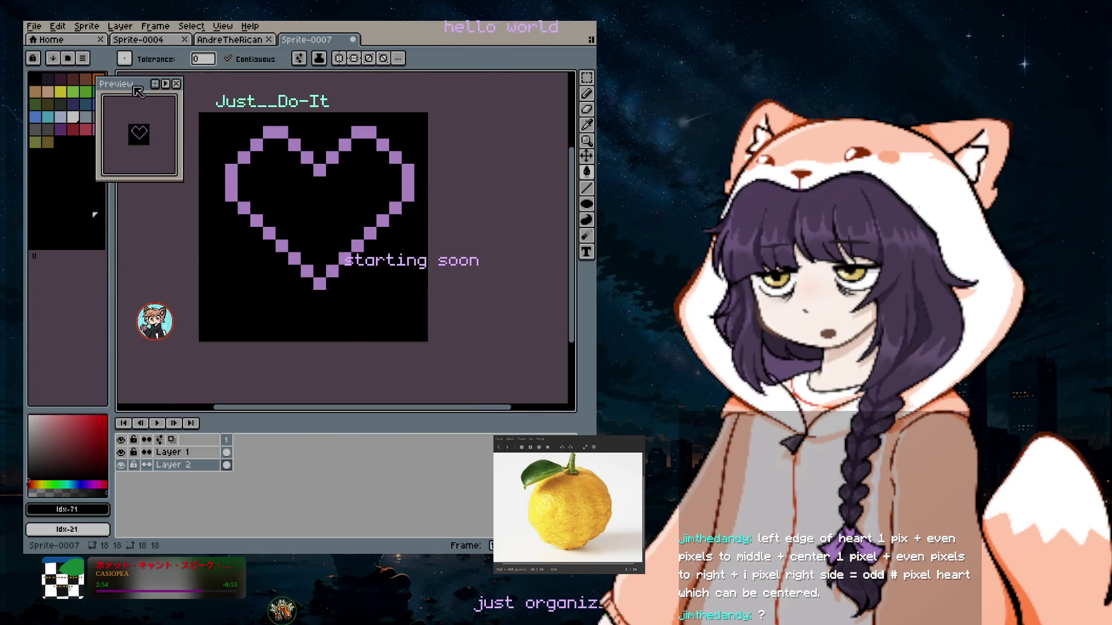
{"action": "left_click_drag", "start_coordinate": [140, 93], "coordinate": [381, 402]}
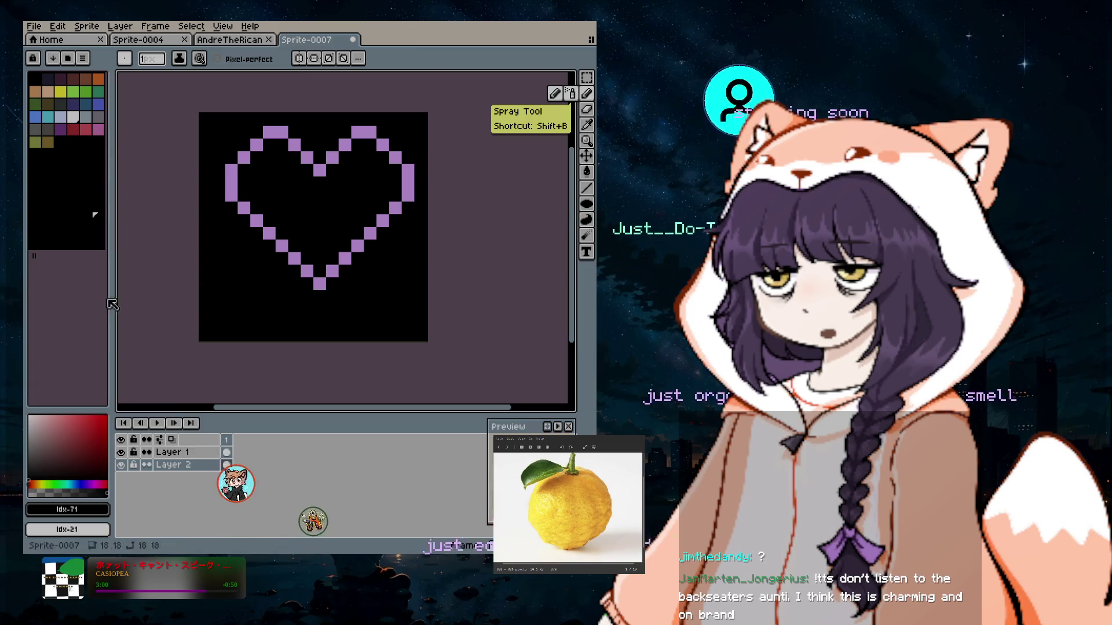
{"action": "left_click", "coordinate": [80, 511]}
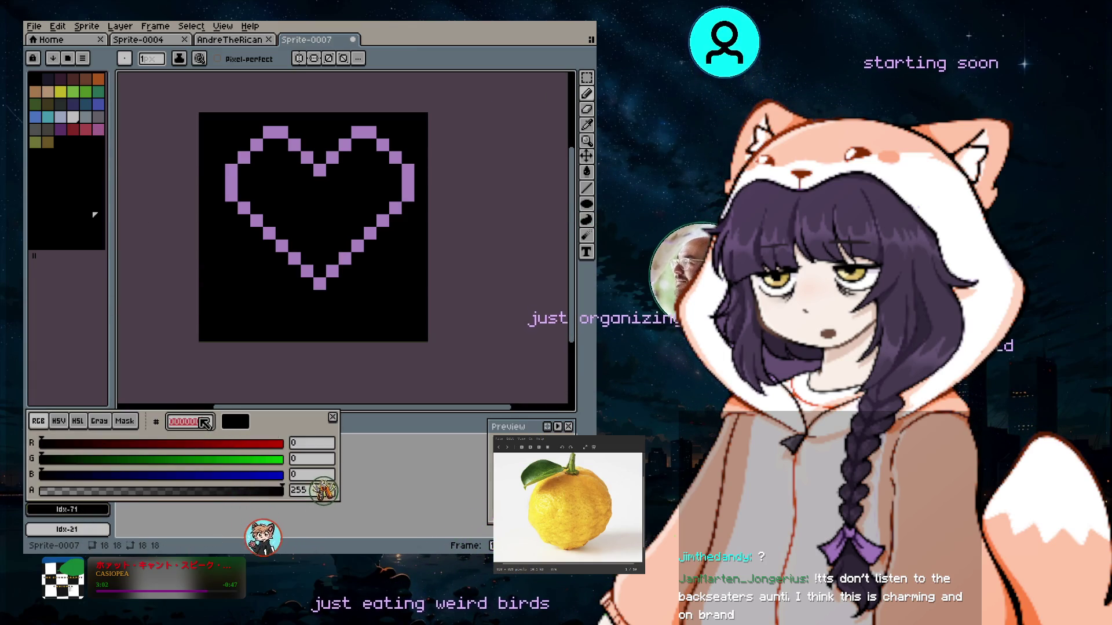
{"action": "type", "text": "dcadf0"}
{"action": "key", "text": "Return"}
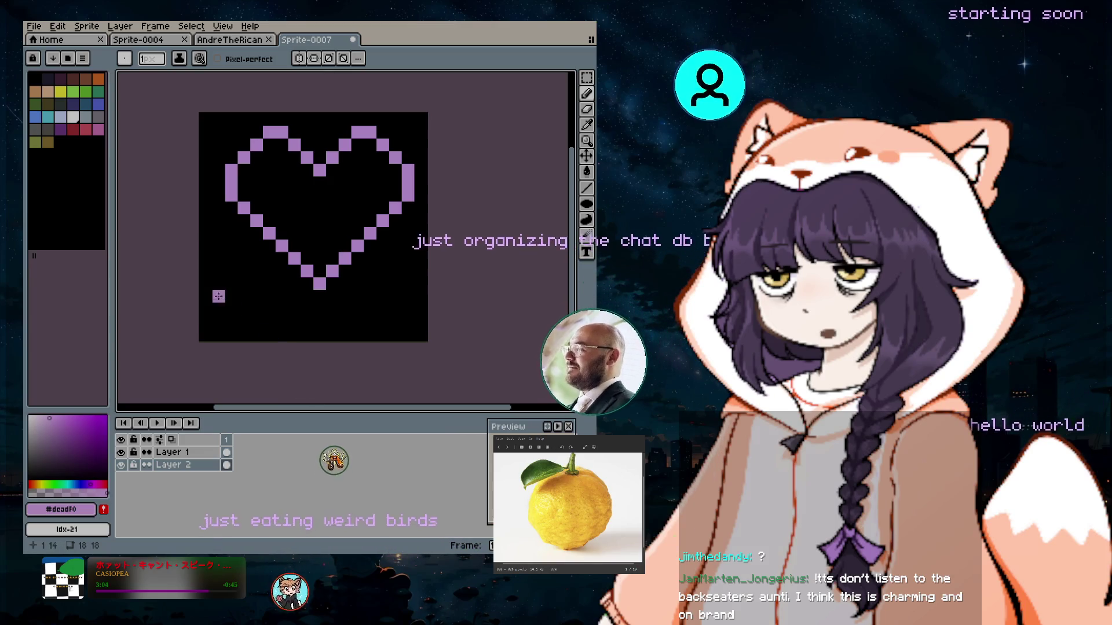
{"action": "left_click", "coordinate": [218, 245]}
{"action": "left_click", "coordinate": [231, 258]}
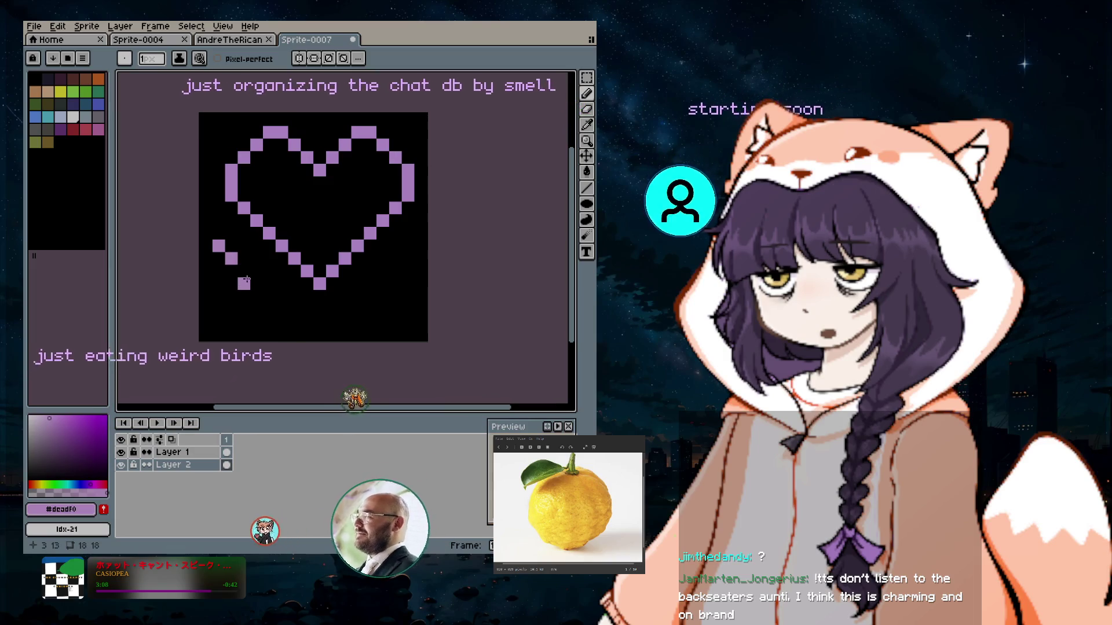
{"action": "left_click", "coordinate": [257, 283]}
{"action": "left_click", "coordinate": [295, 309]}
{"action": "key", "text": "ctrl+z"}
{"action": "key", "text": "ctrl+z"}
{"action": "left_click", "coordinate": [282, 308]}
{"action": "left_click", "coordinate": [218, 270]}
{"action": "left_click", "coordinate": [231, 283]}
{"action": "left_click", "coordinate": [256, 309]}
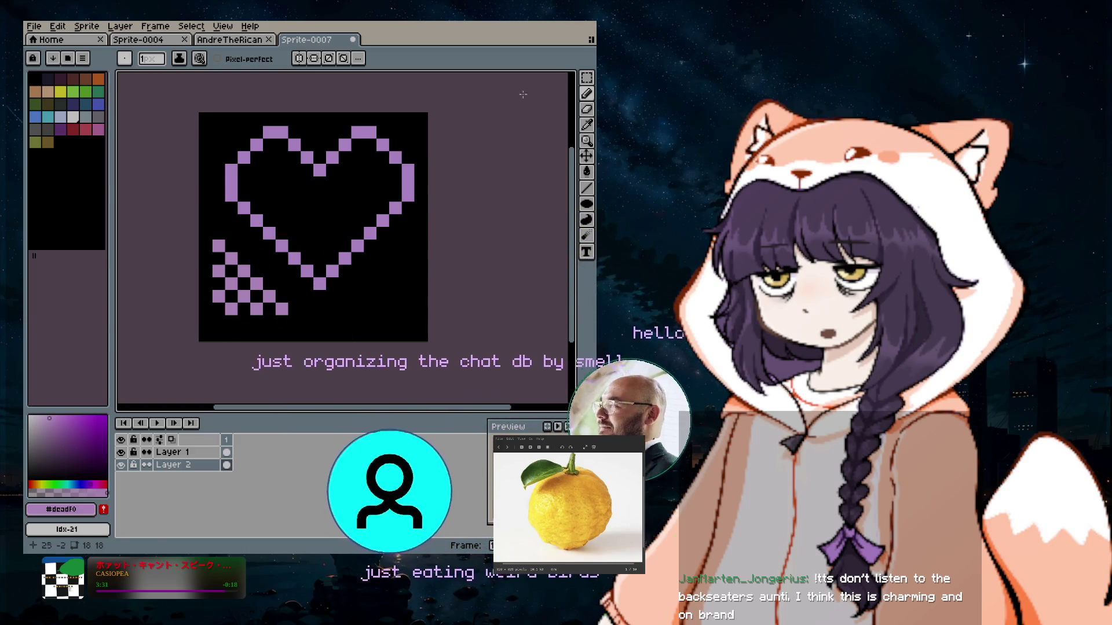
{"action": "key", "text": "e"}
{"action": "left_click_drag", "start_coordinate": [219, 287], "coordinate": [205, 246]}
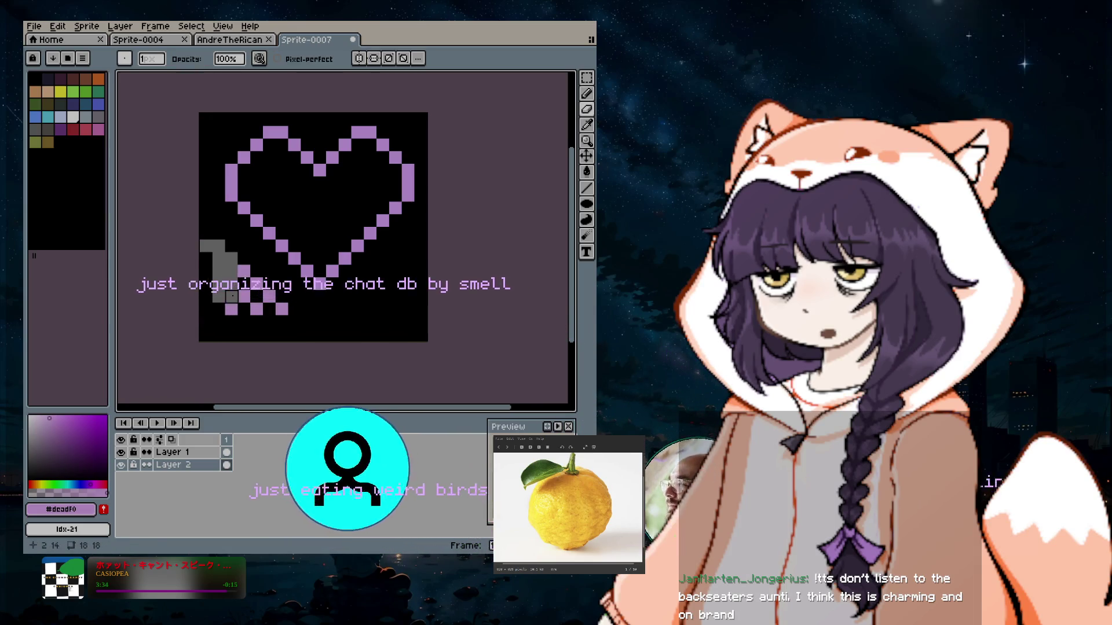
{"action": "key", "text": "ctrl+z"}
{"action": "key", "text": "v"}
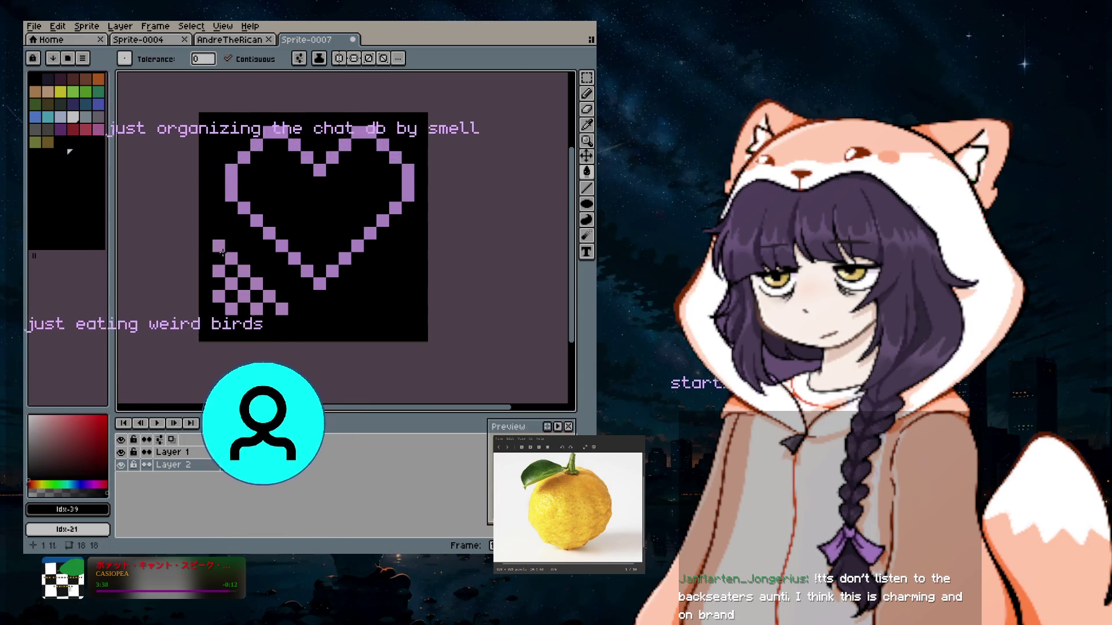
{"action": "left_click_drag", "start_coordinate": [247, 265], "coordinate": [246, 309]}
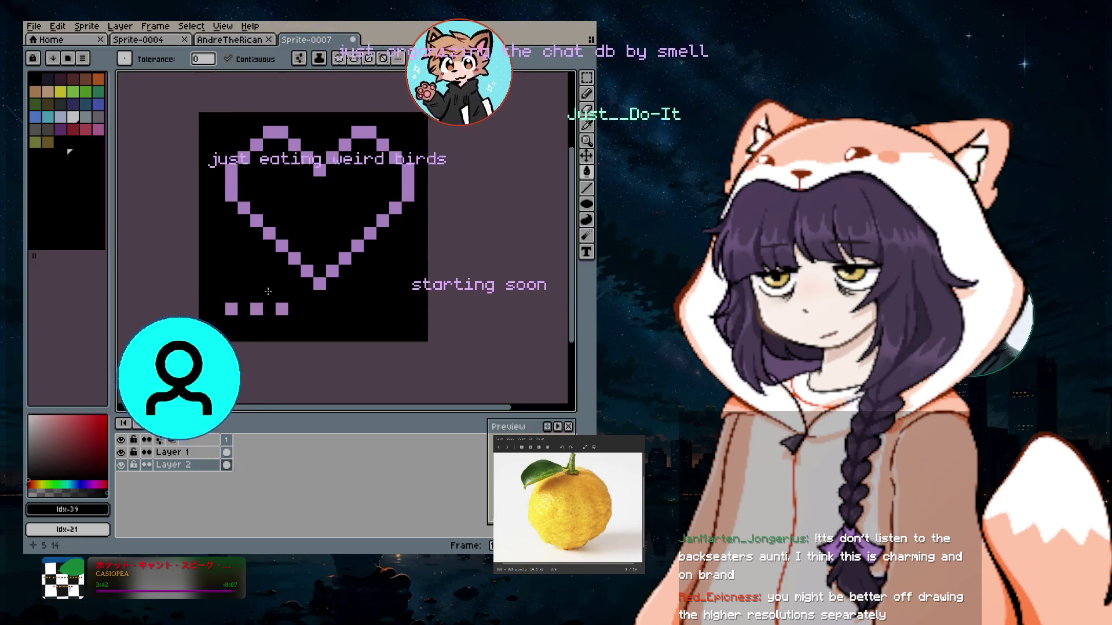
{"action": "left_click", "coordinate": [257, 309]}
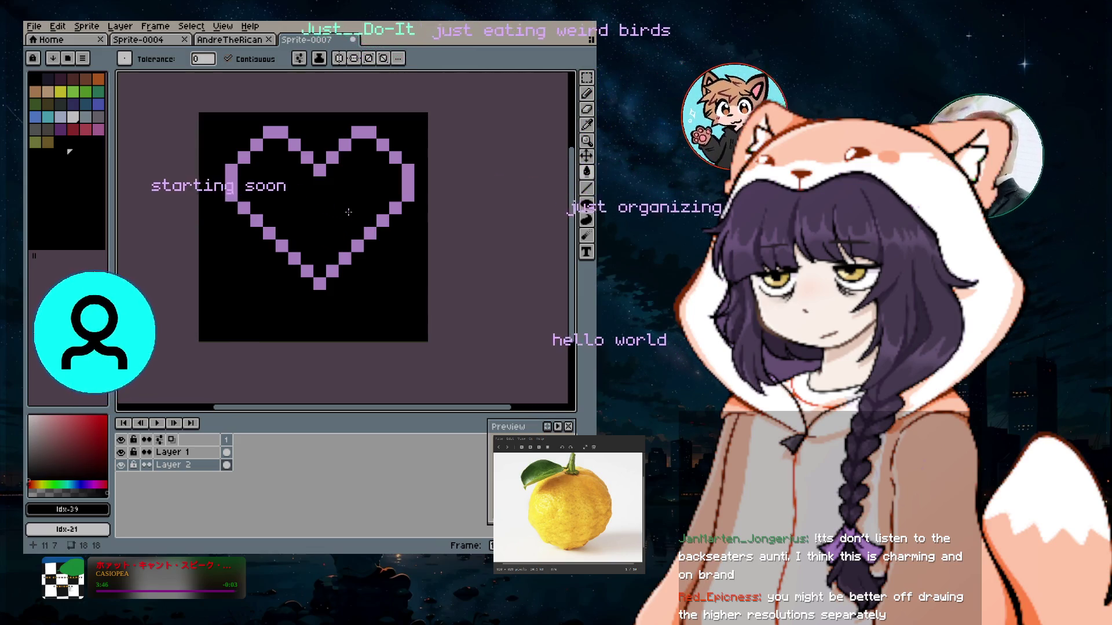
On Layer 1, drag the heart down one pixel with the Rectangular Marquee and commit.
{"action": "left_click", "coordinate": [214, 453]}
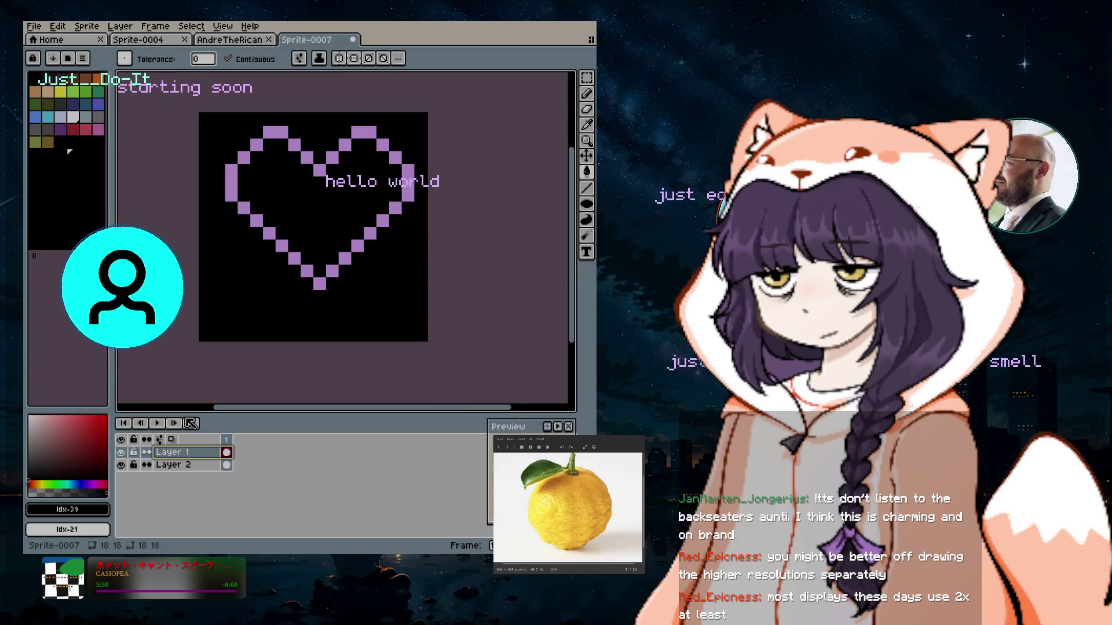
{"action": "left_click", "coordinate": [586, 77]}
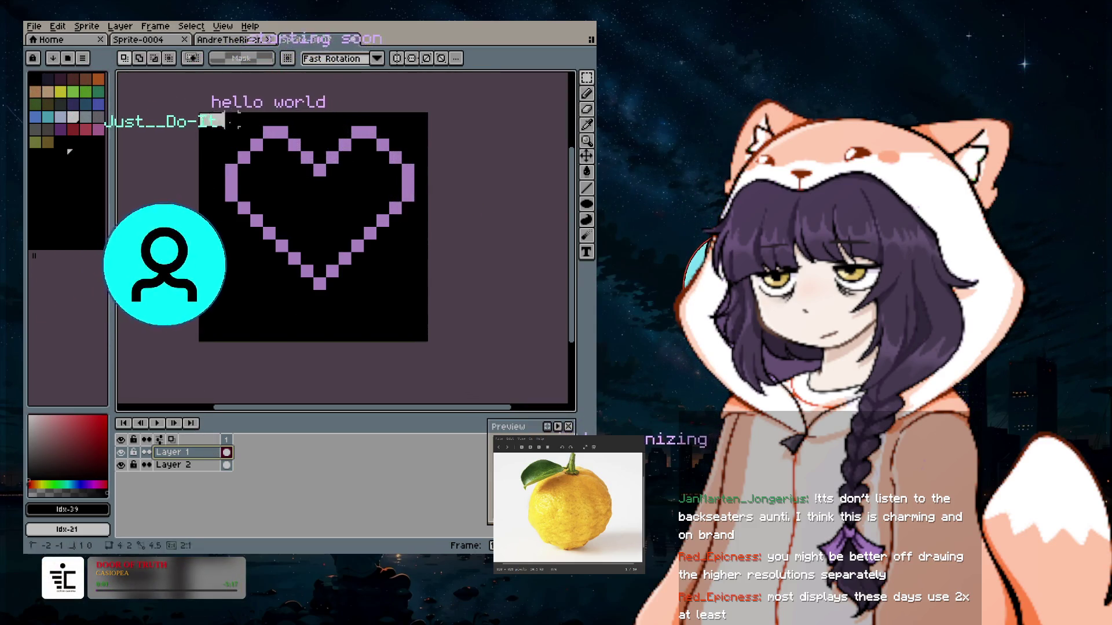
{"action": "left_click_drag", "start_coordinate": [345, 230], "coordinate": [346, 243]}
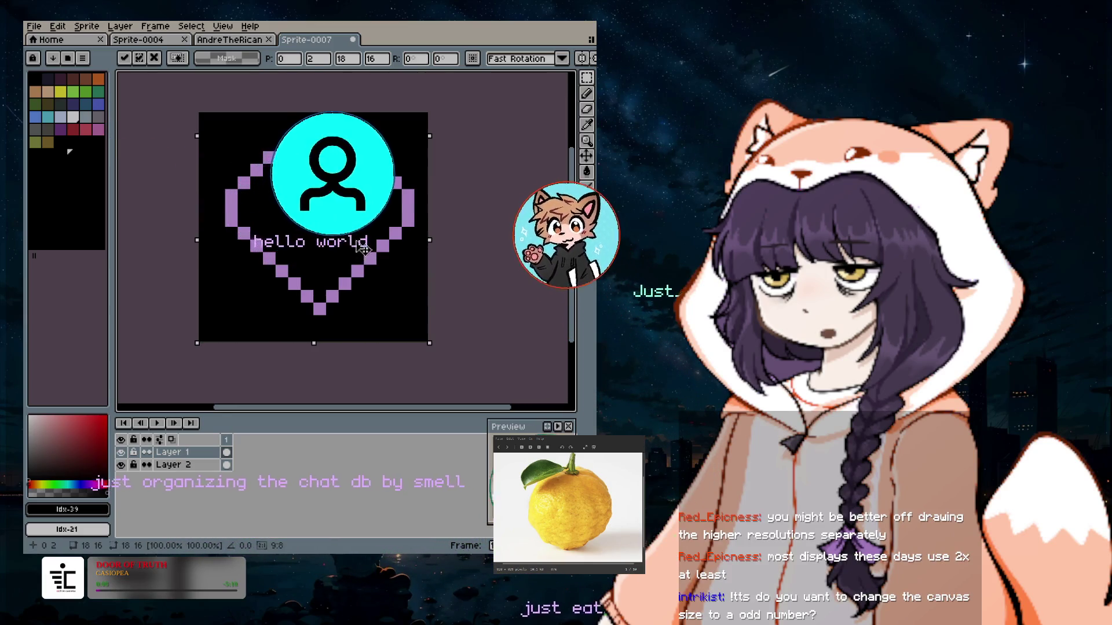
{"action": "left_click", "coordinate": [497, 221]}
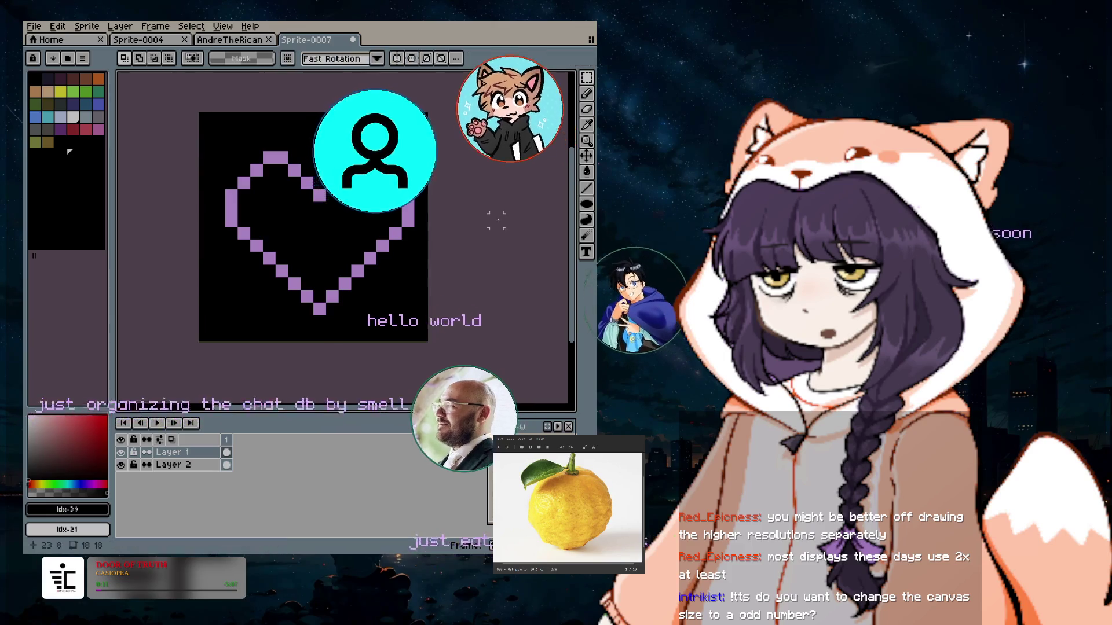
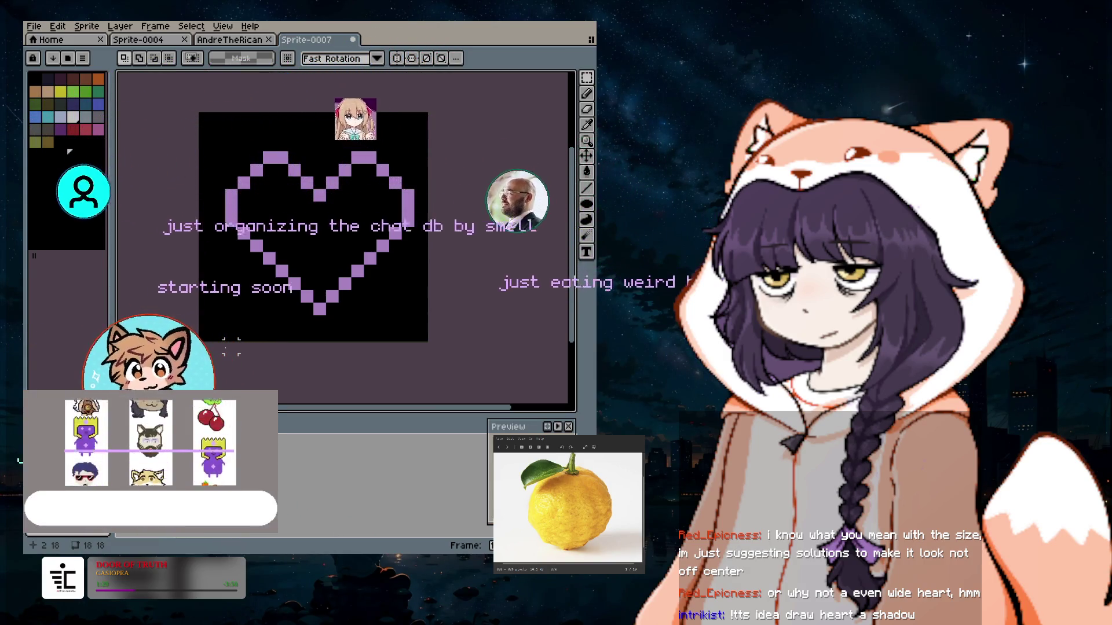
With the Pencil and the pink swatch, place a lilac pixel left of the heart's tip.
{"action": "left_click", "coordinate": [586, 93]}
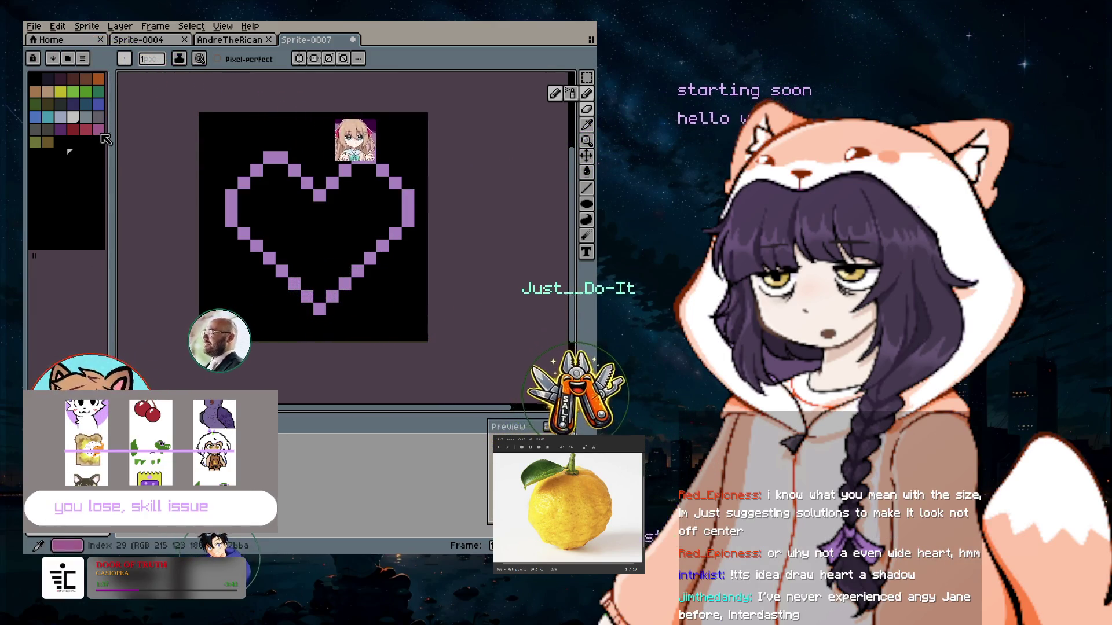
{"action": "left_click", "coordinate": [99, 132]}
{"action": "left_click", "coordinate": [76, 510]}
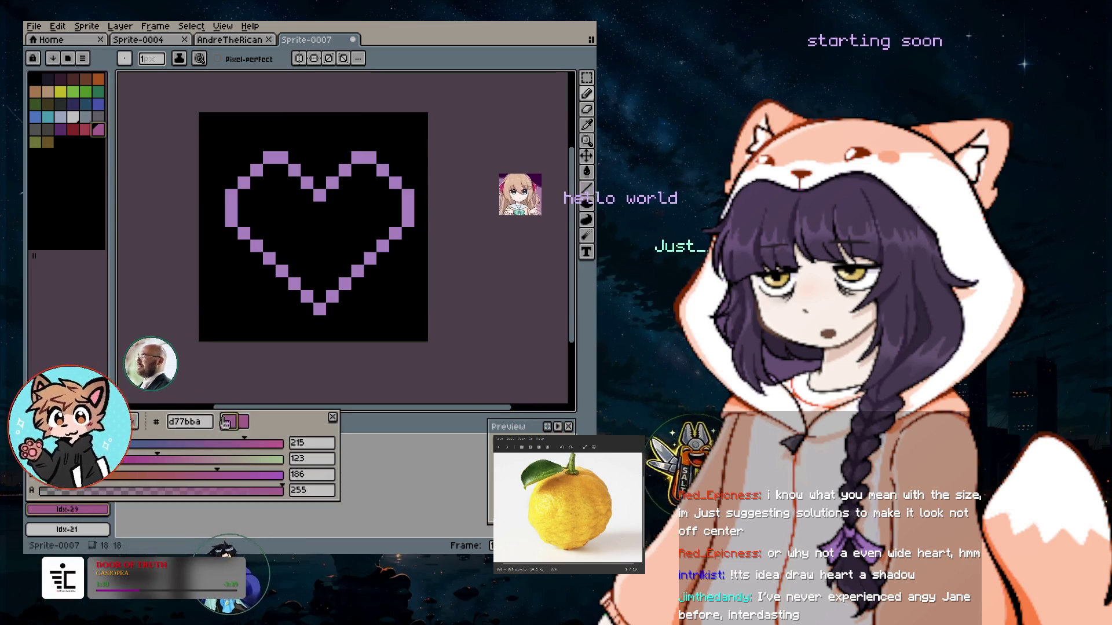
{"action": "left_click", "coordinate": [294, 307]}
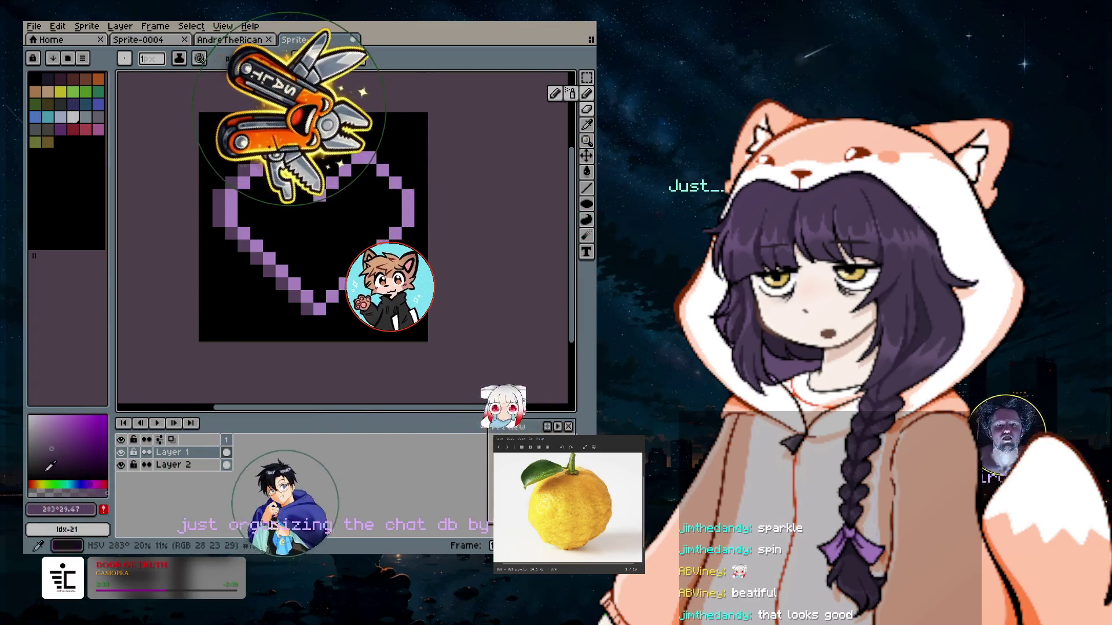
Replace the drawing colour's hex value with the light purple deadff.
{"action": "left_click", "coordinate": [61, 509]}
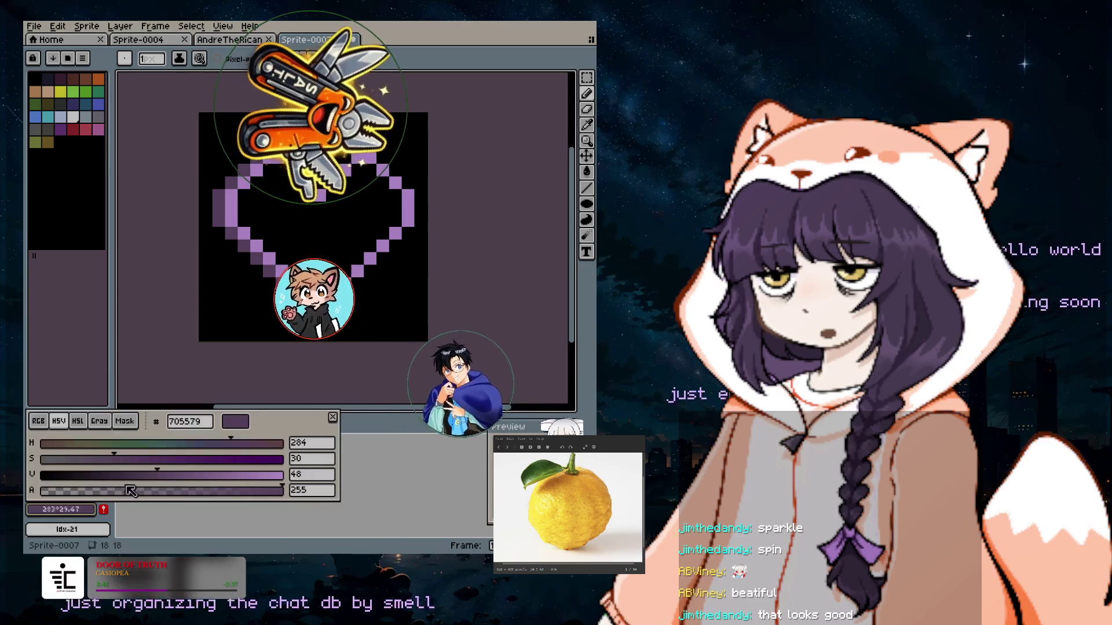
{"action": "type", "text": "055d79"}
{"action": "double_click", "coordinate": [191, 421]}
{"action": "type", "text": "deadff"}
{"action": "key", "text": "Return"}
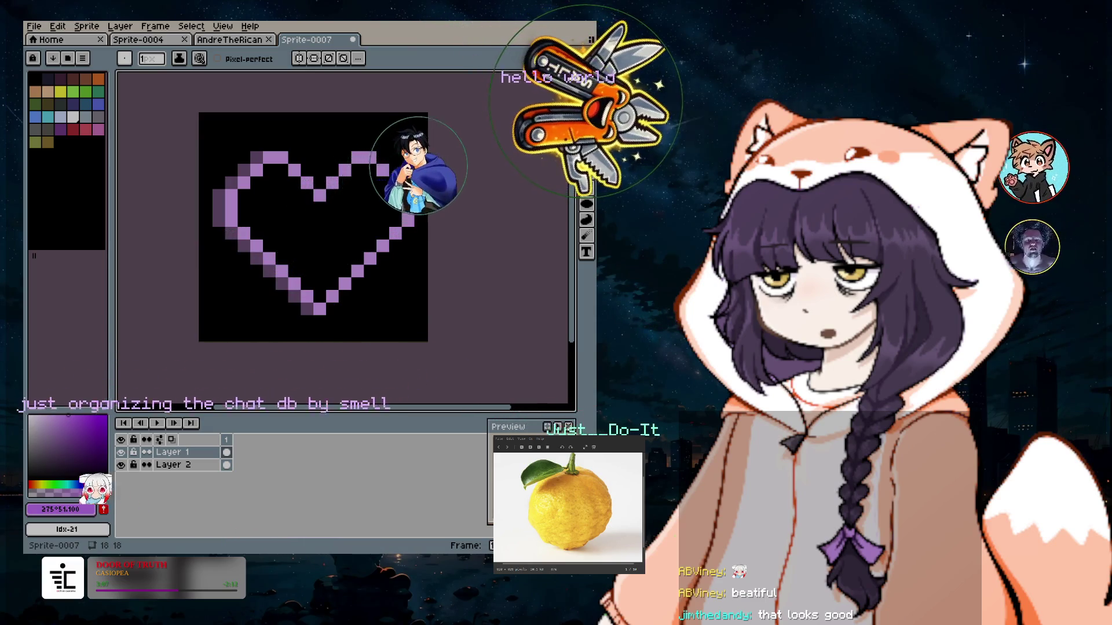
{"action": "left_click", "coordinate": [60, 509]}
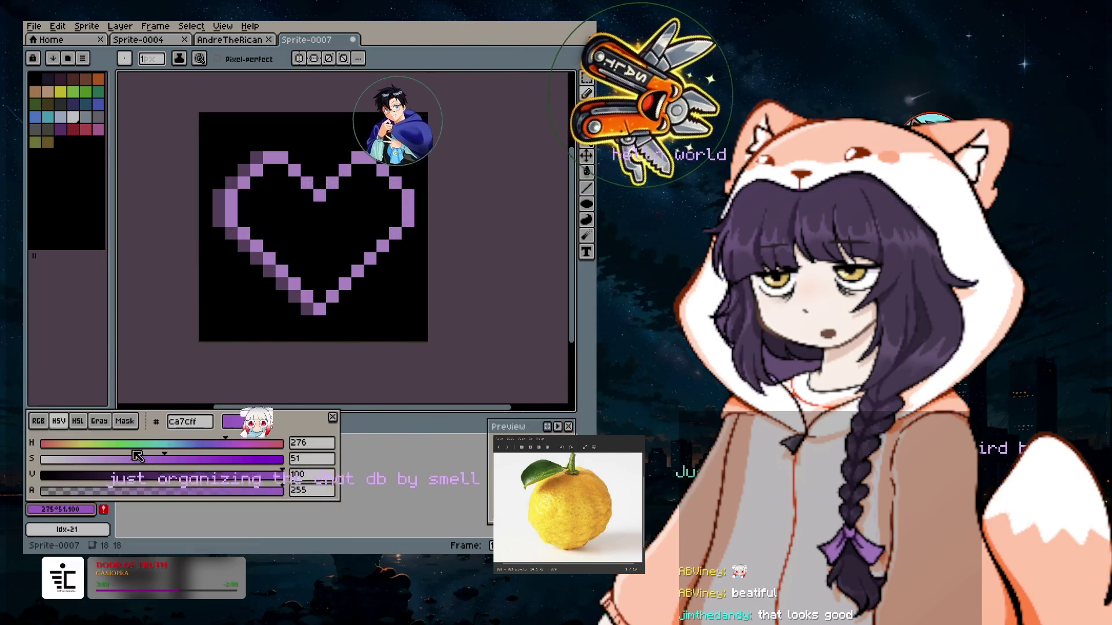
Enter 9146FF as the drawing colour's hex value.
{"action": "double_click", "coordinate": [190, 422]}
{"action": "type", "text": "9146FF"}
{"action": "key", "text": "Return"}
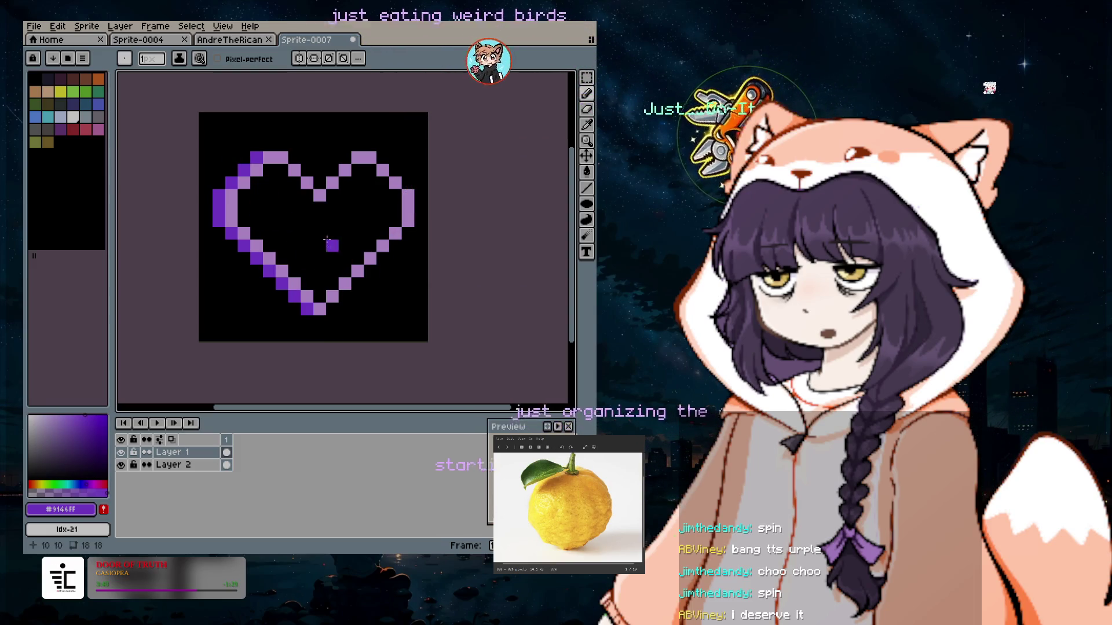
Set the drawing colour to dcad00, then correct it to deadff.
{"action": "left_click", "coordinate": [34, 26]}
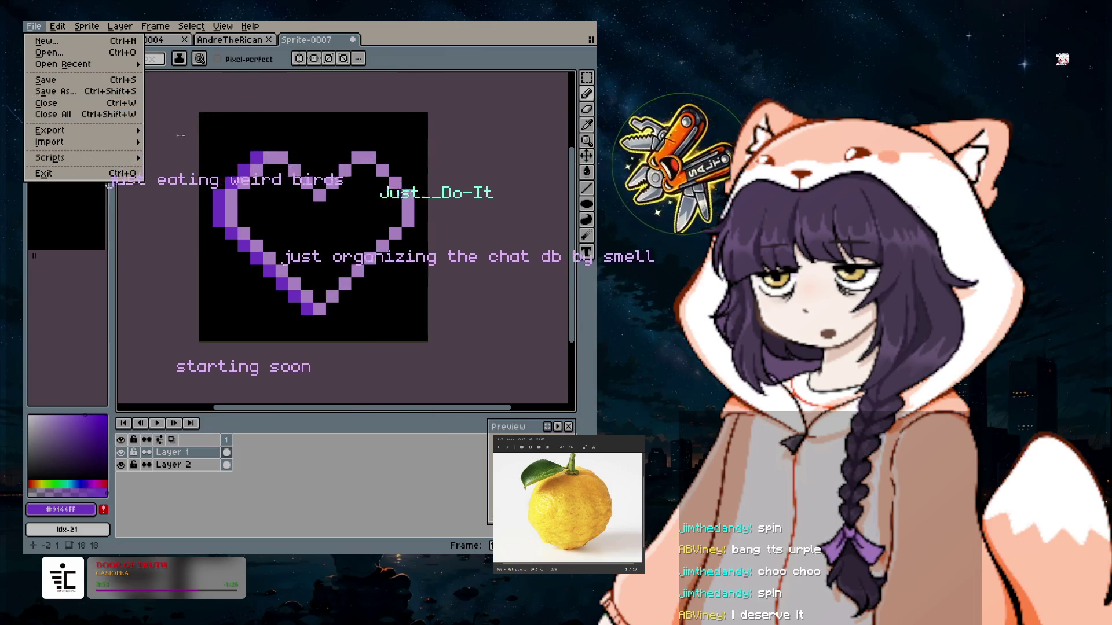
{"action": "left_click", "coordinate": [370, 133]}
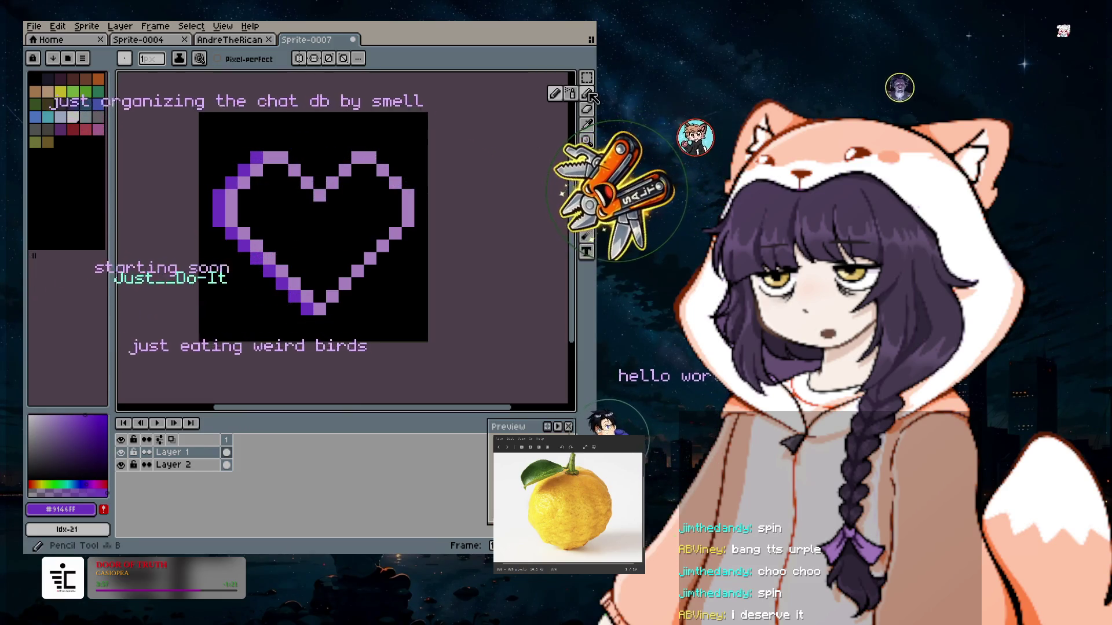
{"action": "left_click", "coordinate": [61, 509]}
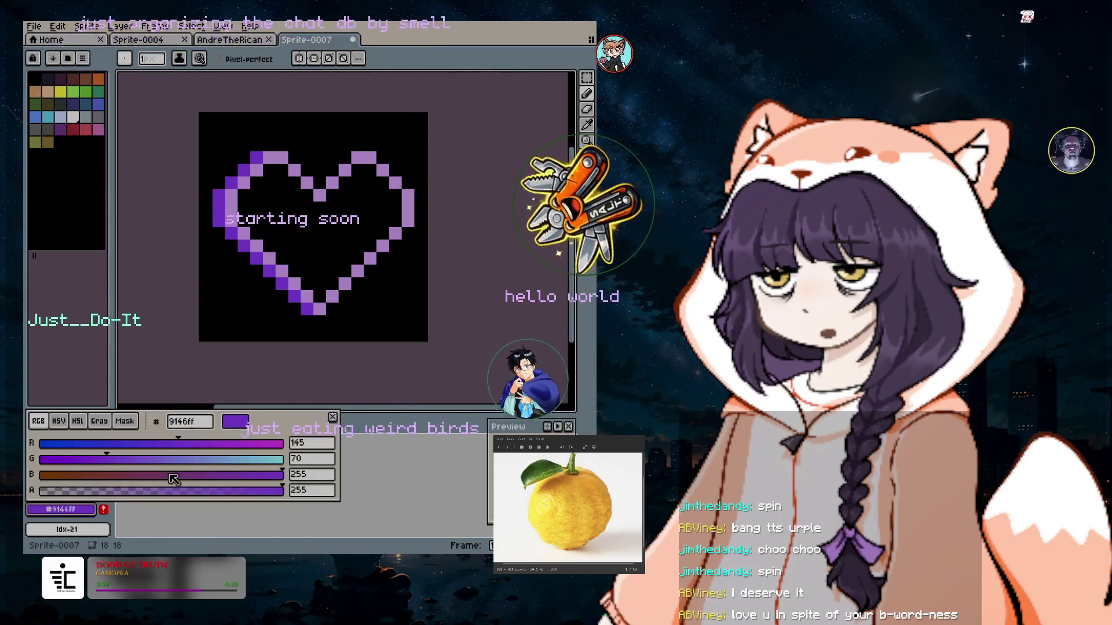
{"action": "type", "text": "dcad00"}
{"action": "key", "text": "Return"}
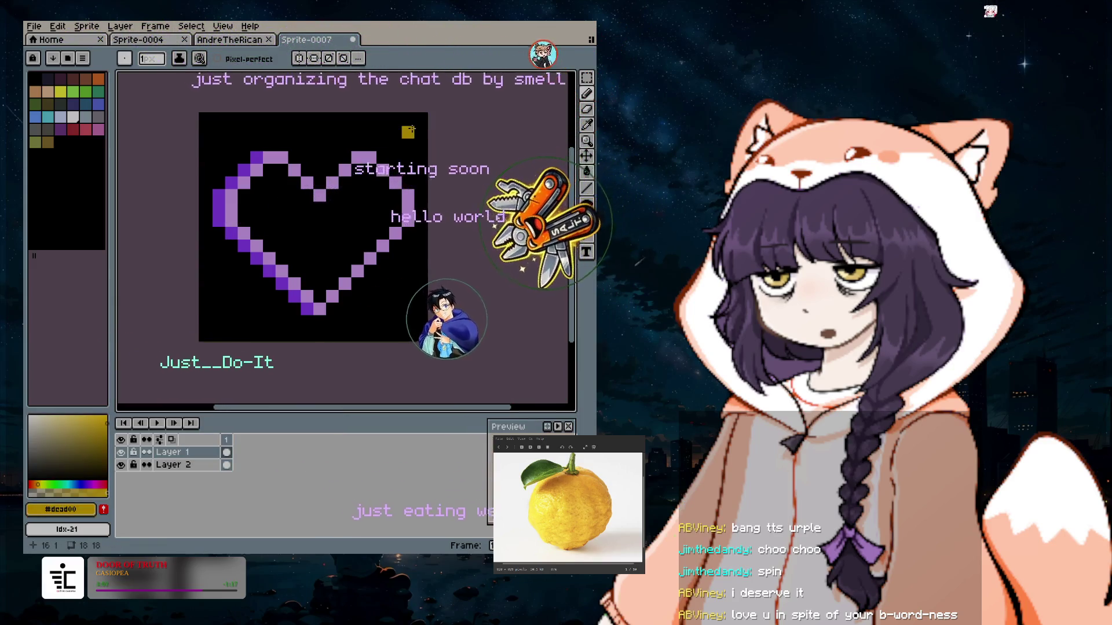
{"action": "left_click", "coordinate": [61, 509]}
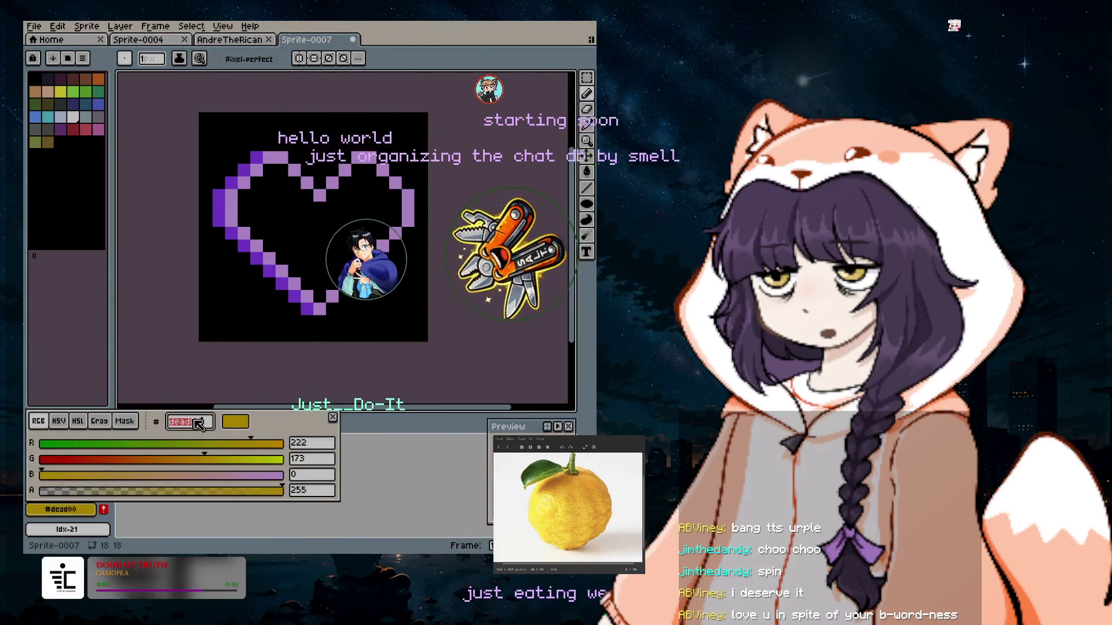
{"action": "type", "text": "deadff"}
{"action": "key", "text": "Return"}
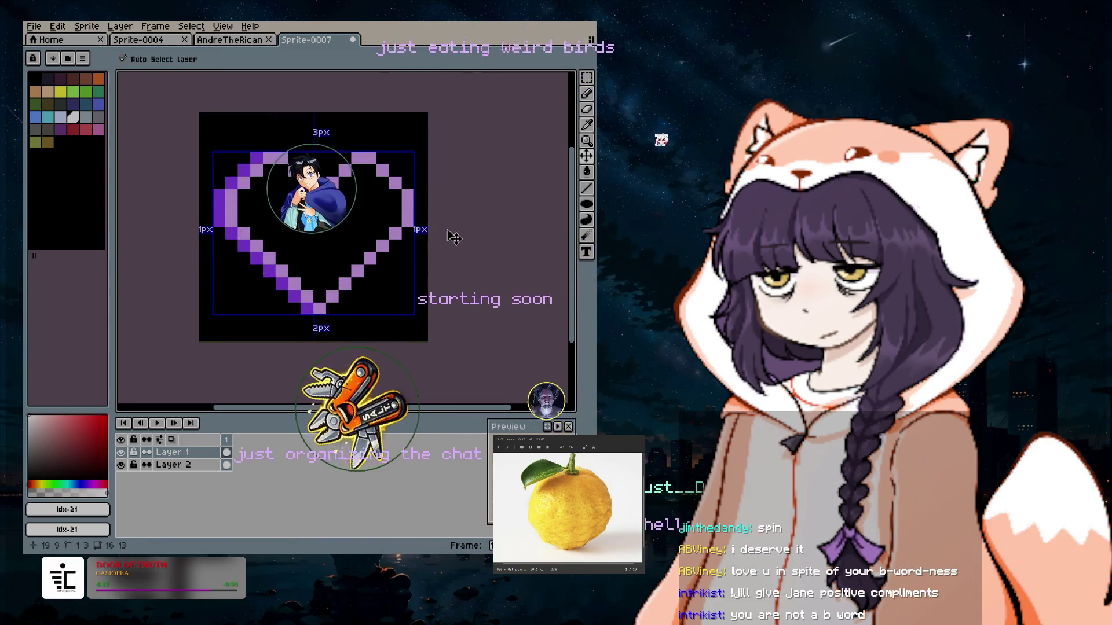
Eyedrop the light purple and dot pixels in the top-left, bottom-left and top-right corners.
{"action": "key", "text": "b"}
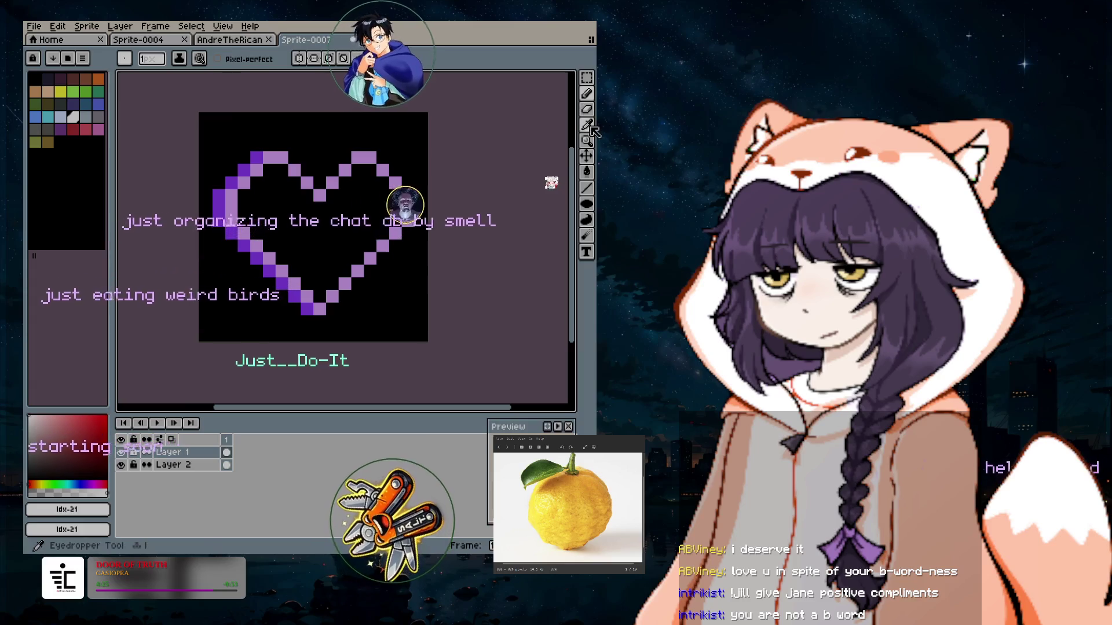
{"action": "left_click", "coordinate": [408, 214], "text": "alt"}
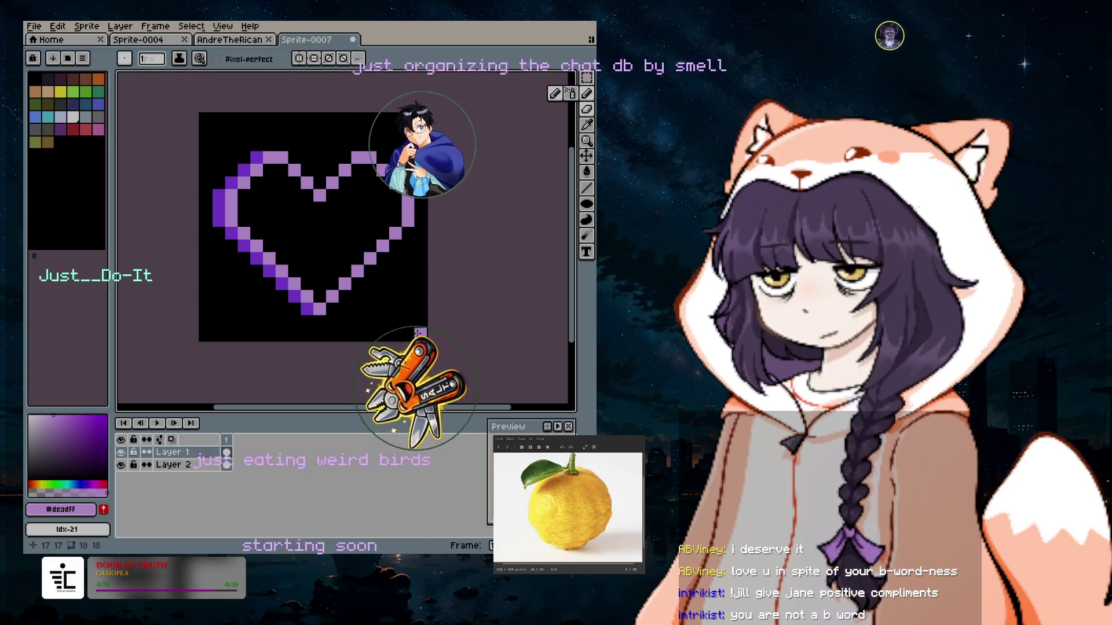
{"action": "left_click", "coordinate": [206, 119]}
{"action": "left_click", "coordinate": [205, 334]}
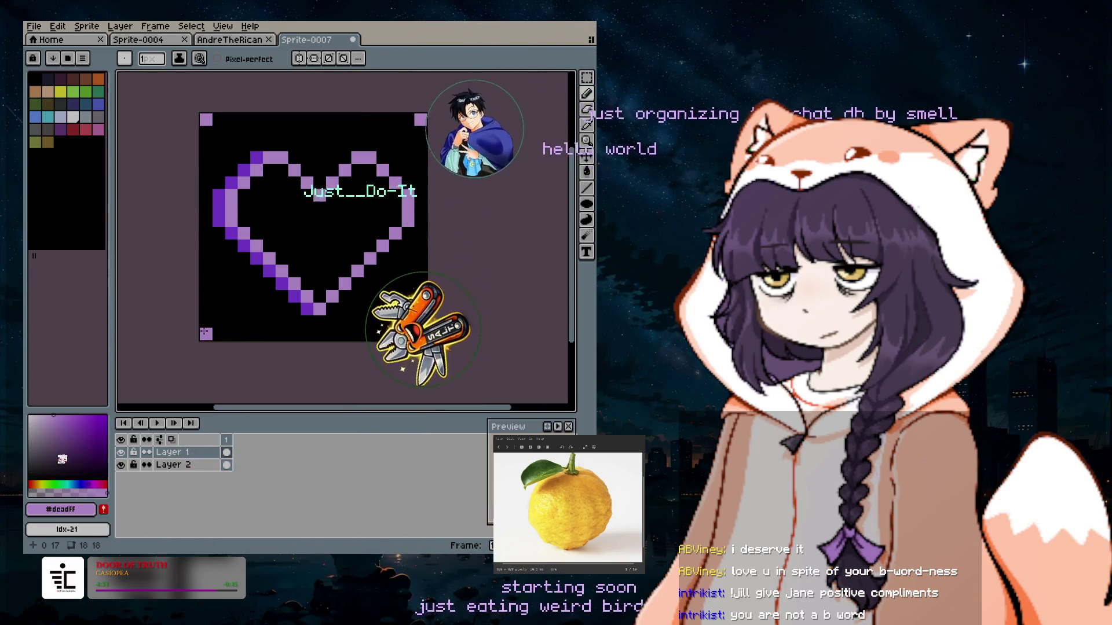
{"action": "left_click", "coordinate": [218, 132]}
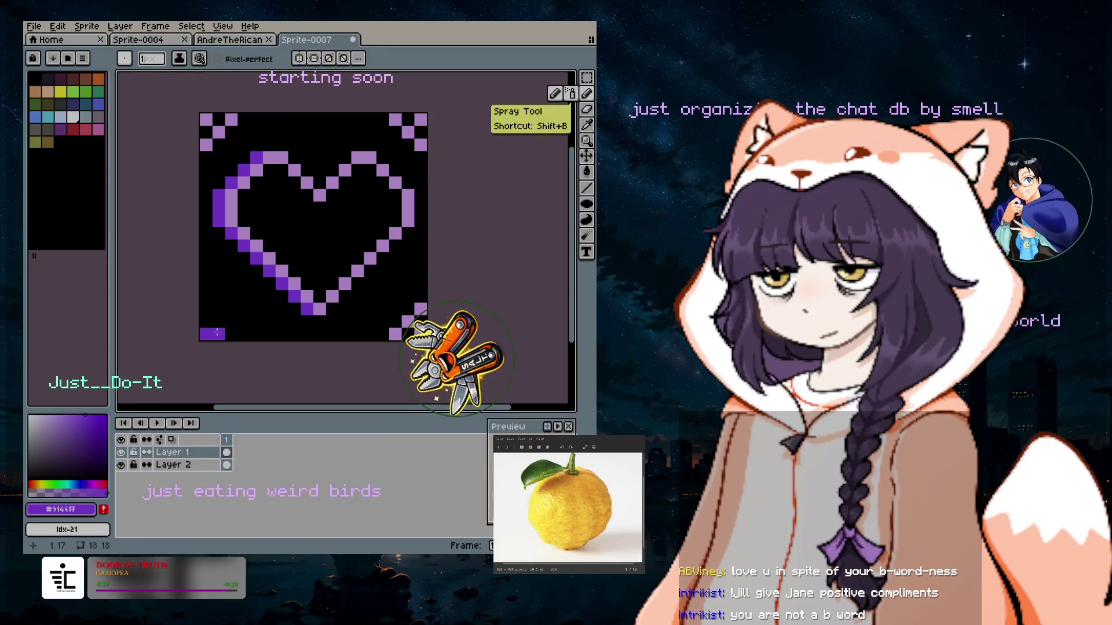
Draw diagonal pixels in the bottom-left corner and a purple bar along the bottom row.
{"action": "left_click", "coordinate": [586, 93]}
{"action": "left_click_drag", "start_coordinate": [206, 308], "coordinate": [225, 330]}
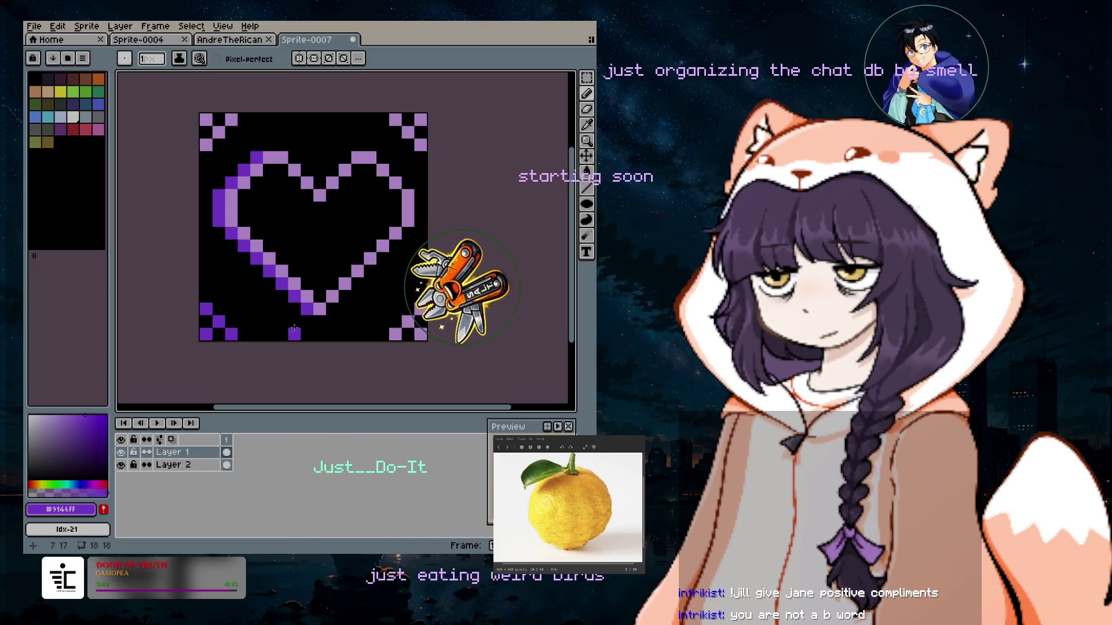
{"action": "left_click_drag", "start_coordinate": [275, 337], "coordinate": [249, 337]}
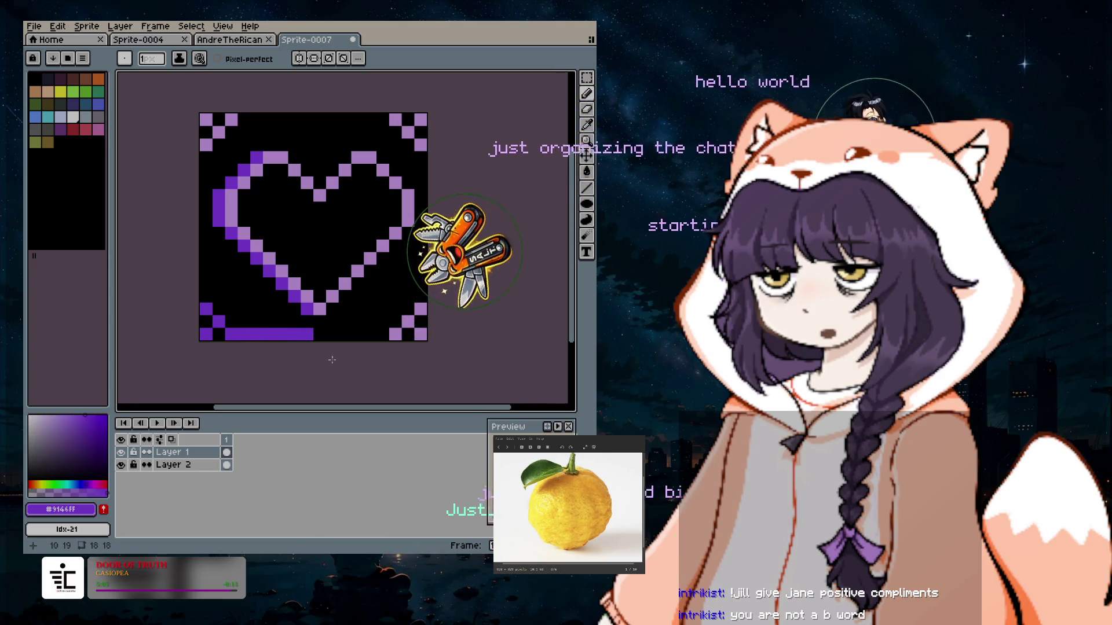
Move the sprite Preview window beside the drawing.
{"action": "mouse_move", "coordinate": [586, 93]}
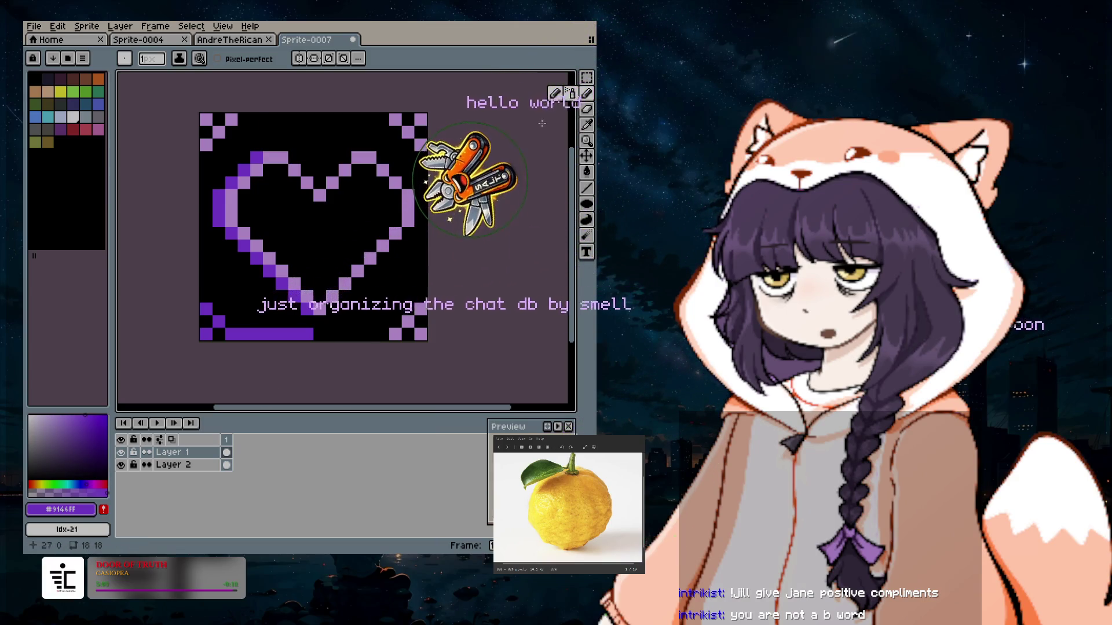
{"action": "left_click", "coordinate": [585, 100]}
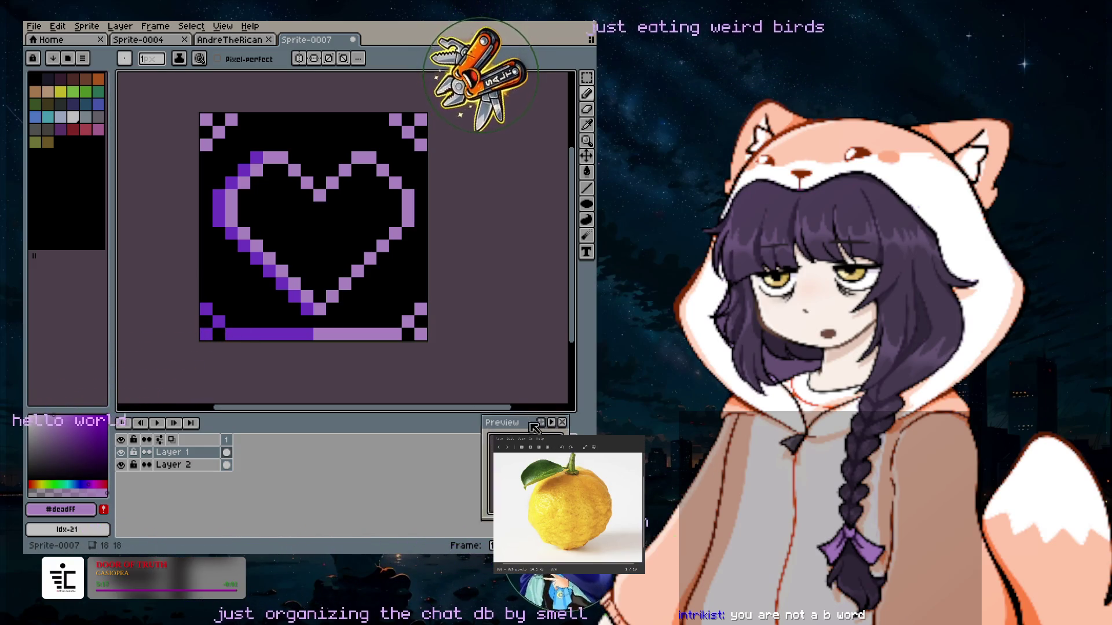
{"action": "left_click_drag", "start_coordinate": [538, 430], "coordinate": [203, 148]}
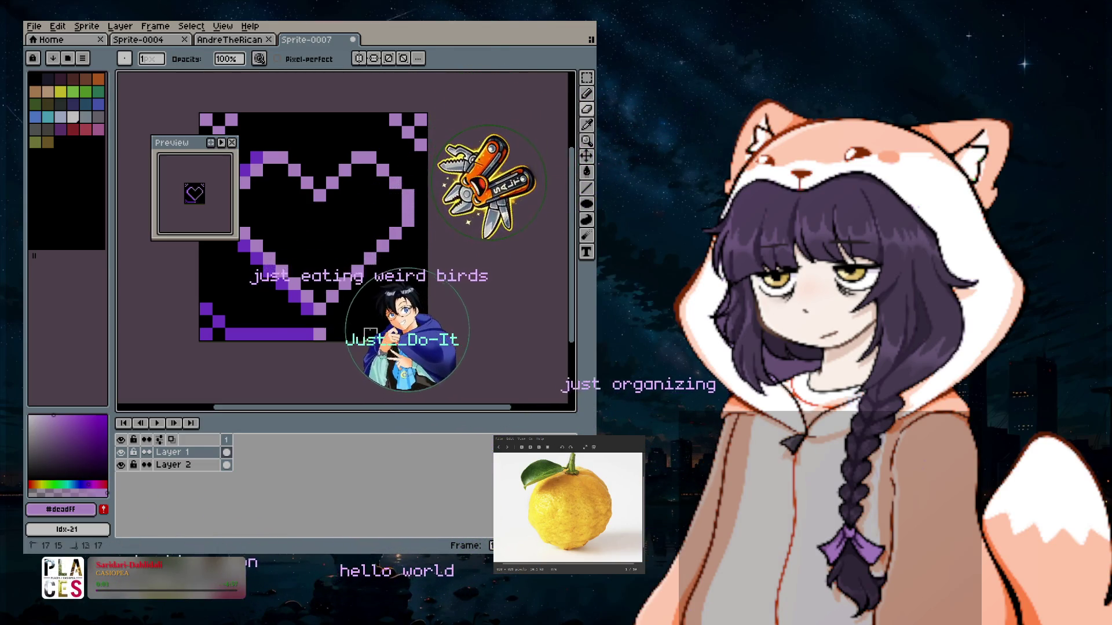
Erase the bottom-row bar and the top-right accent pixels, moving the preview aside.
{"action": "left_click_drag", "start_coordinate": [371, 334], "coordinate": [218, 335]}
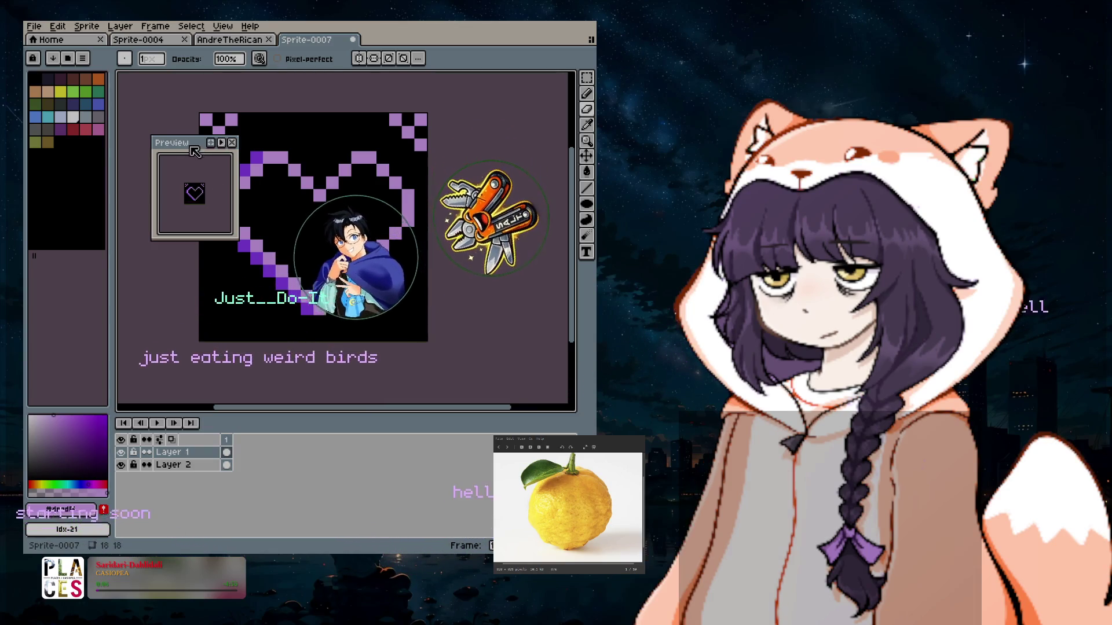
{"action": "left_click_drag", "start_coordinate": [166, 269], "coordinate": [353, 425]}
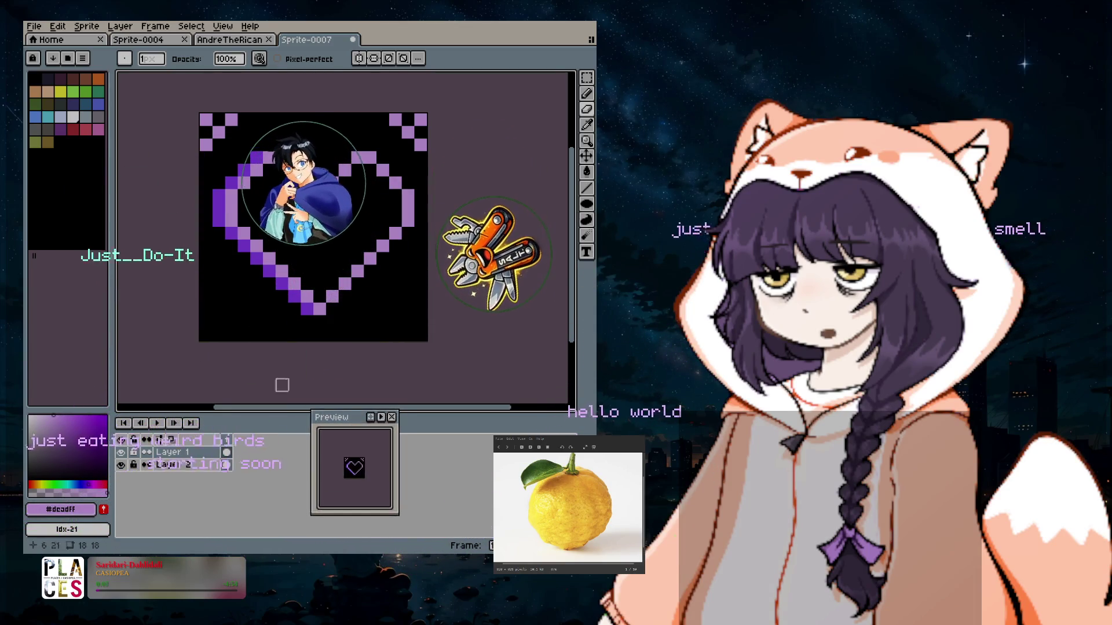
{"action": "left_click", "coordinate": [395, 120]}
{"action": "left_click", "coordinate": [409, 133]}
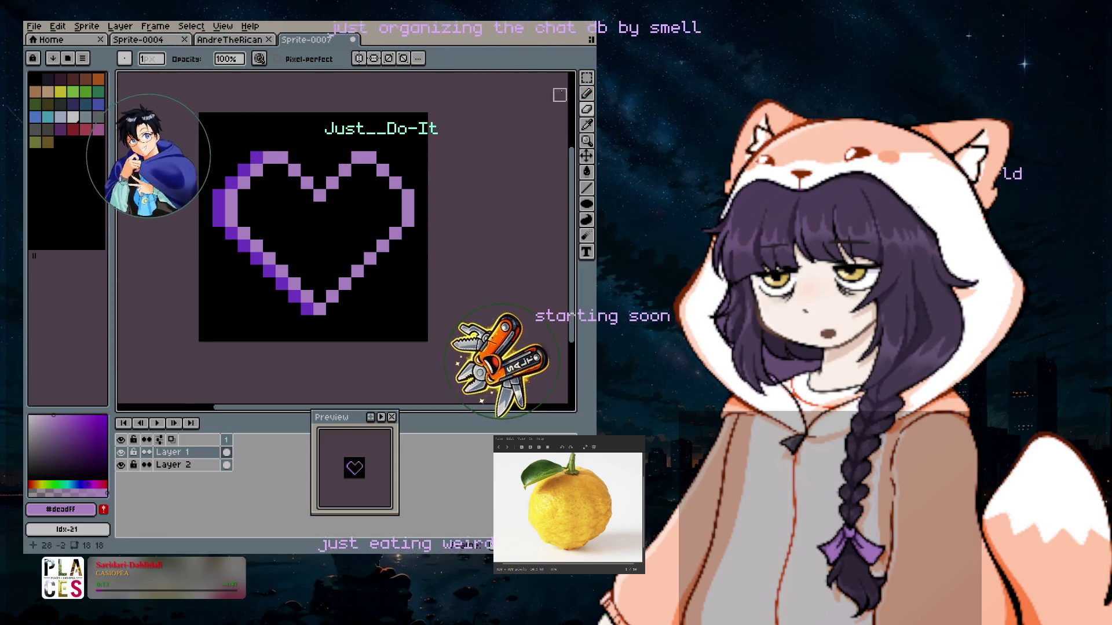
{"action": "left_click", "coordinate": [584, 92]}
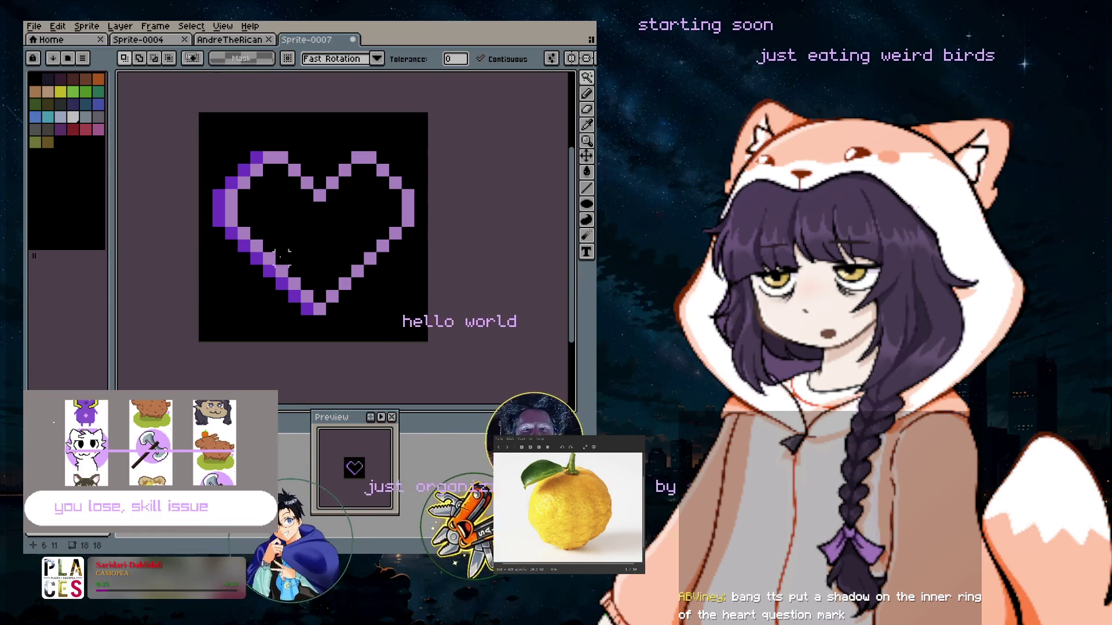
Select the whole sprite and move the heart down two pixels.
{"action": "mouse_move", "coordinate": [587, 78]}
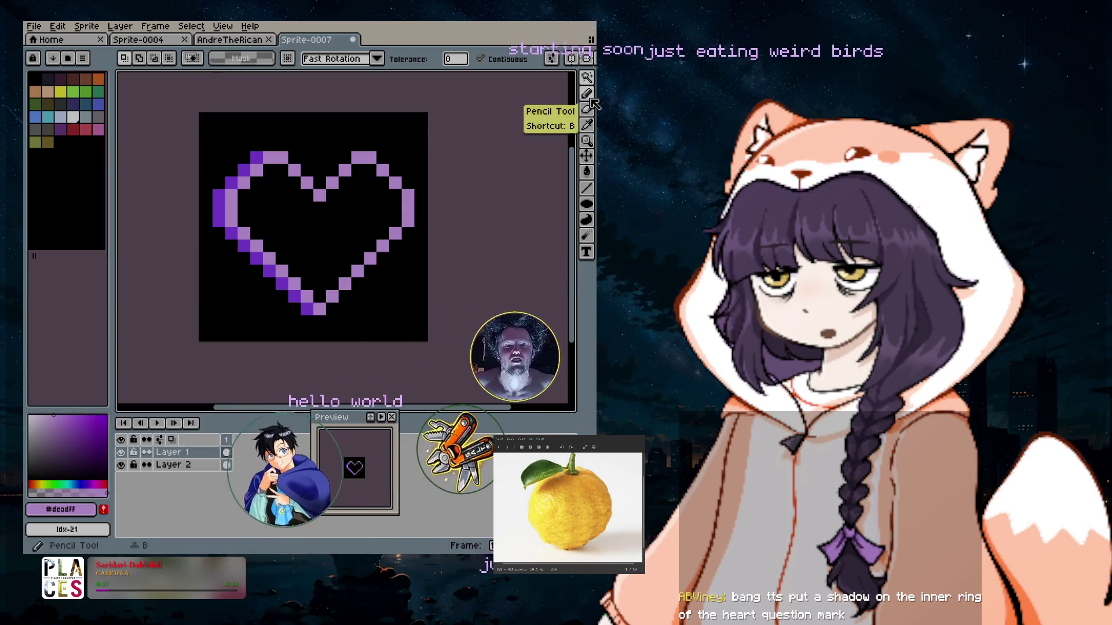
{"action": "left_click", "coordinate": [507, 77]}
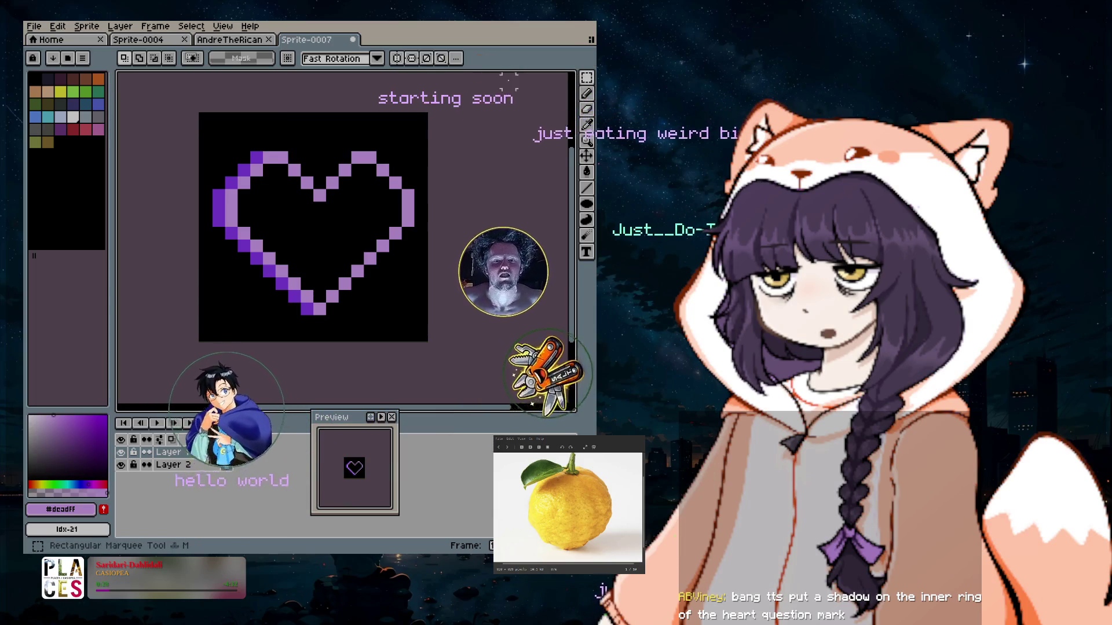
{"action": "left_click_drag", "start_coordinate": [149, 103], "coordinate": [496, 359]}
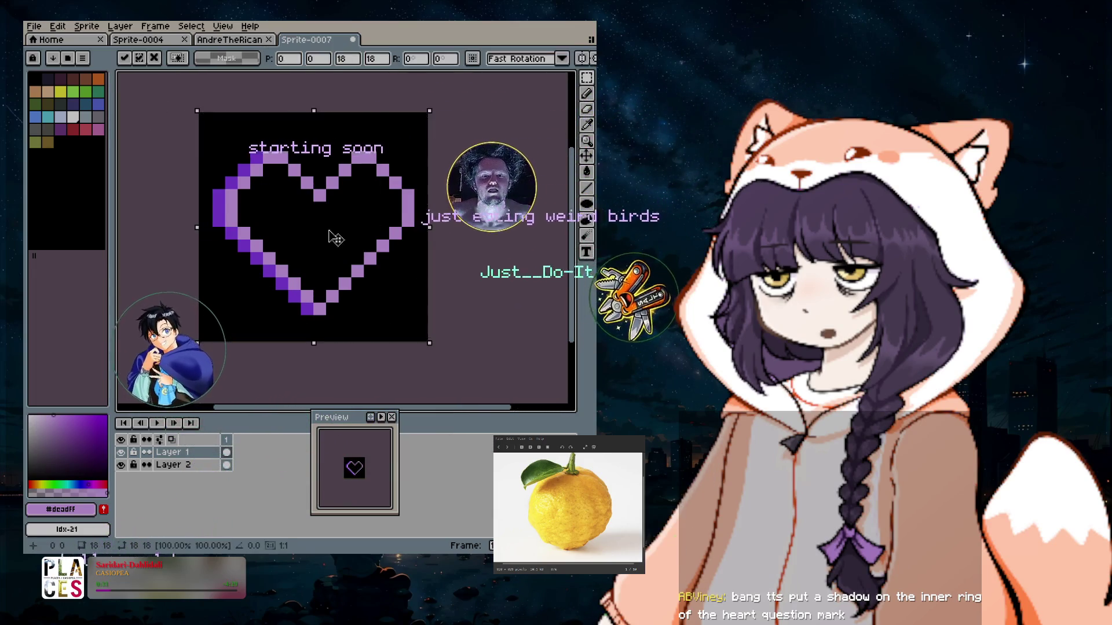
{"action": "left_click_drag", "start_coordinate": [331, 234], "coordinate": [333, 259]}
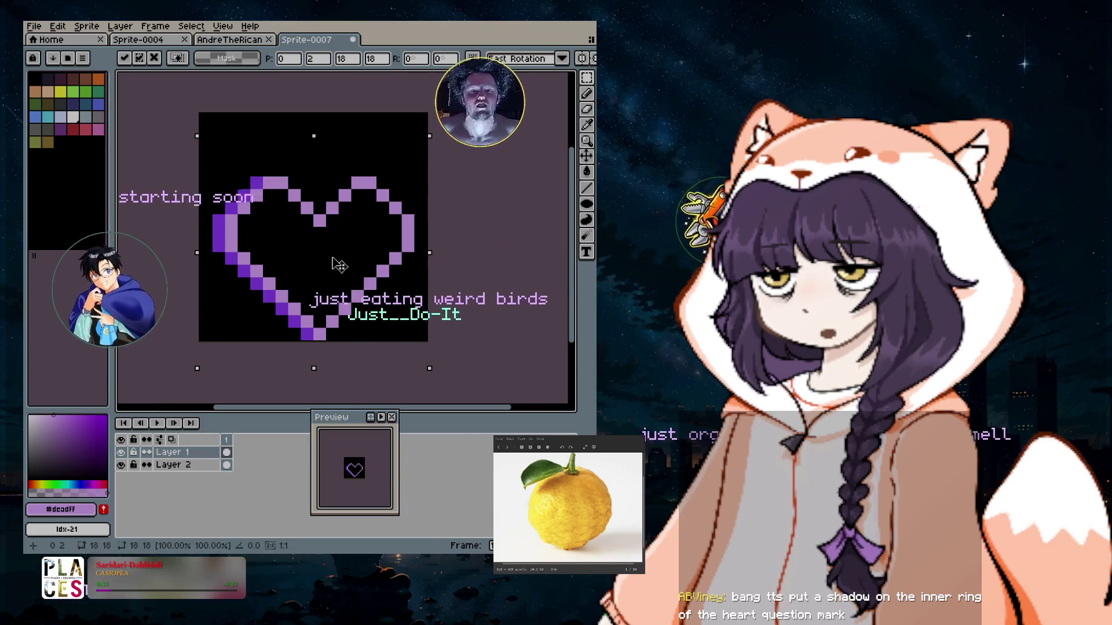
{"action": "left_click", "coordinate": [586, 94]}
{"action": "key", "text": "ctrl+d"}
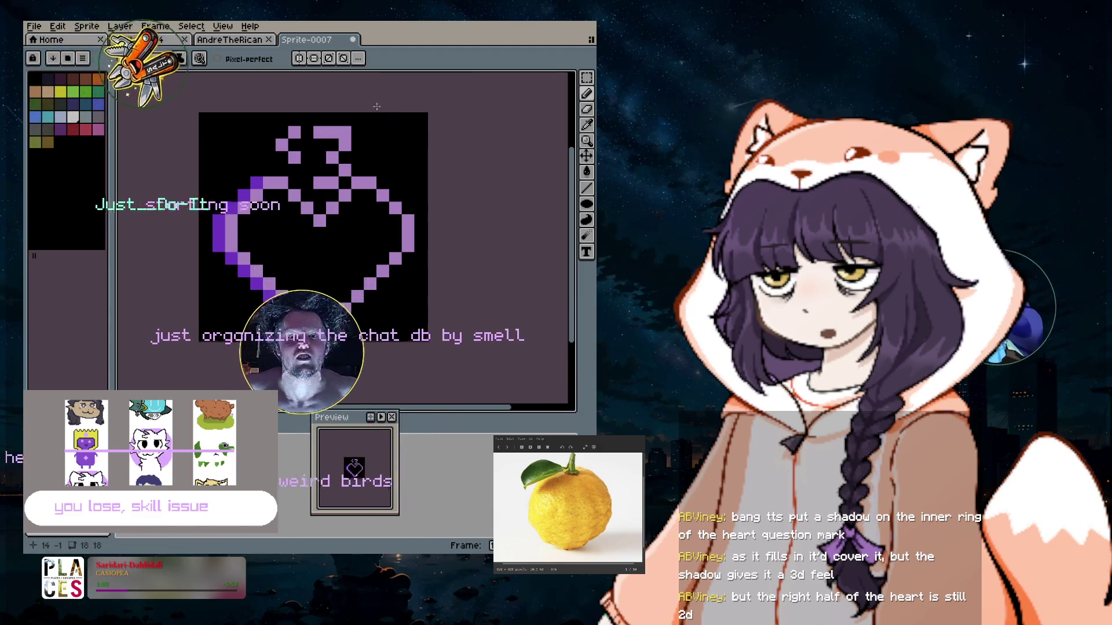
Select the question mark above the heart and move it down into the heart's top.
{"action": "left_click", "coordinate": [587, 77]}
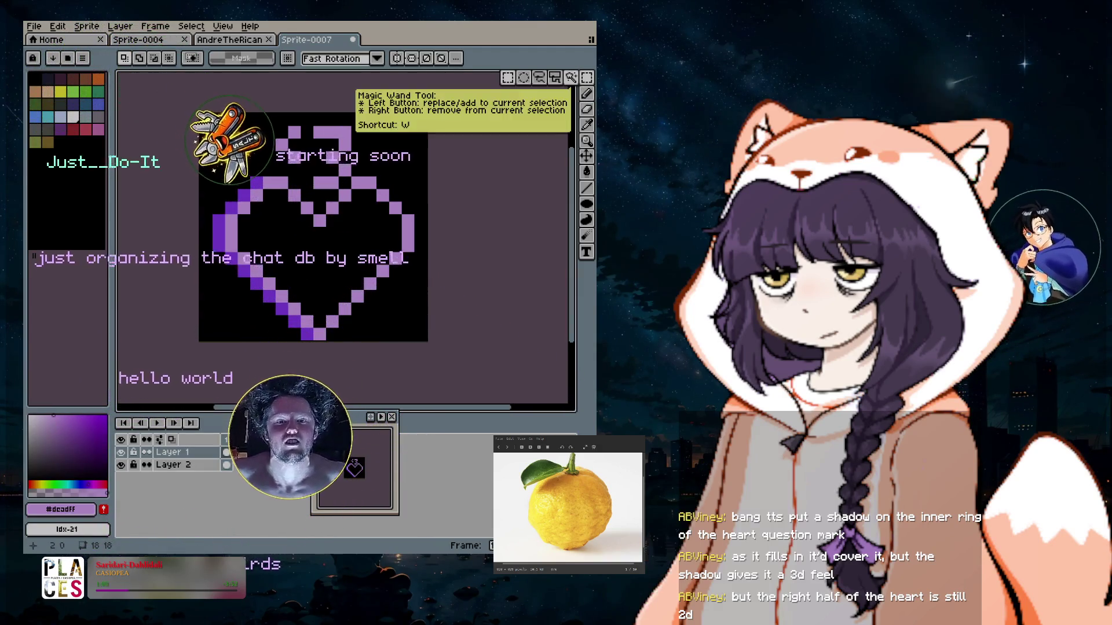
{"action": "left_click_drag", "start_coordinate": [236, 113], "coordinate": [313, 163]}
{"action": "left_click_drag", "start_coordinate": [239, 116], "coordinate": [378, 164]}
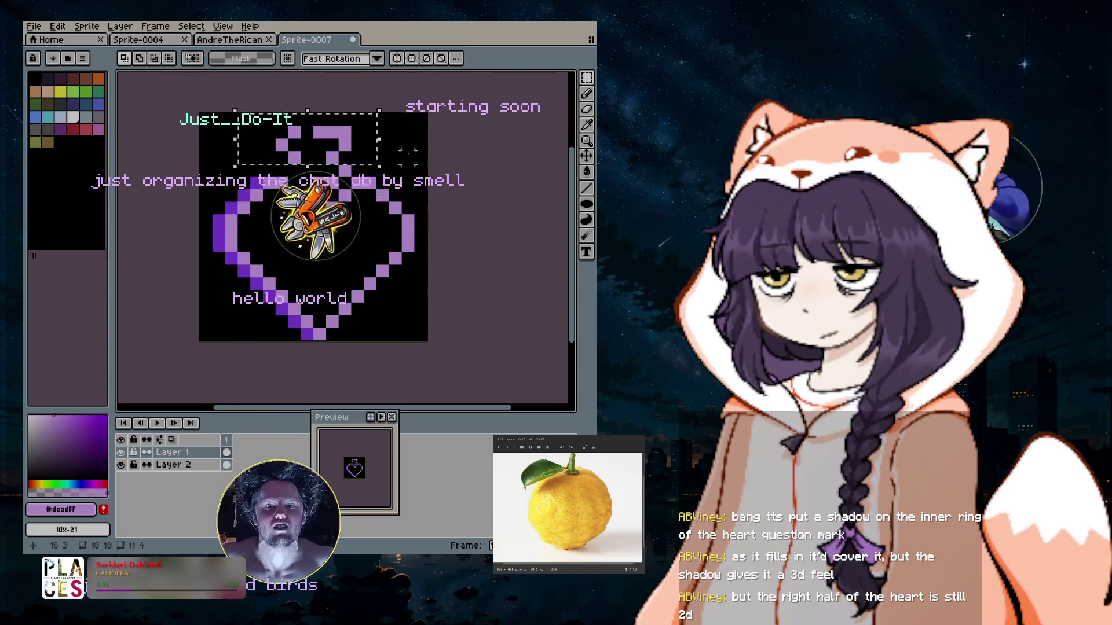
{"action": "mouse_move", "coordinate": [333, 133]}
{"action": "left_mouse_down"}
{"action": "mouse_move", "coordinate": [333, 183]}
{"action": "mouse_move", "coordinate": [318, 182]}
{"action": "left_mouse_up"}
{"action": "key", "text": "ctrl+d"}
Sketch a purple <3 above the heart with the Pencil.
{"action": "key", "text": "b"}
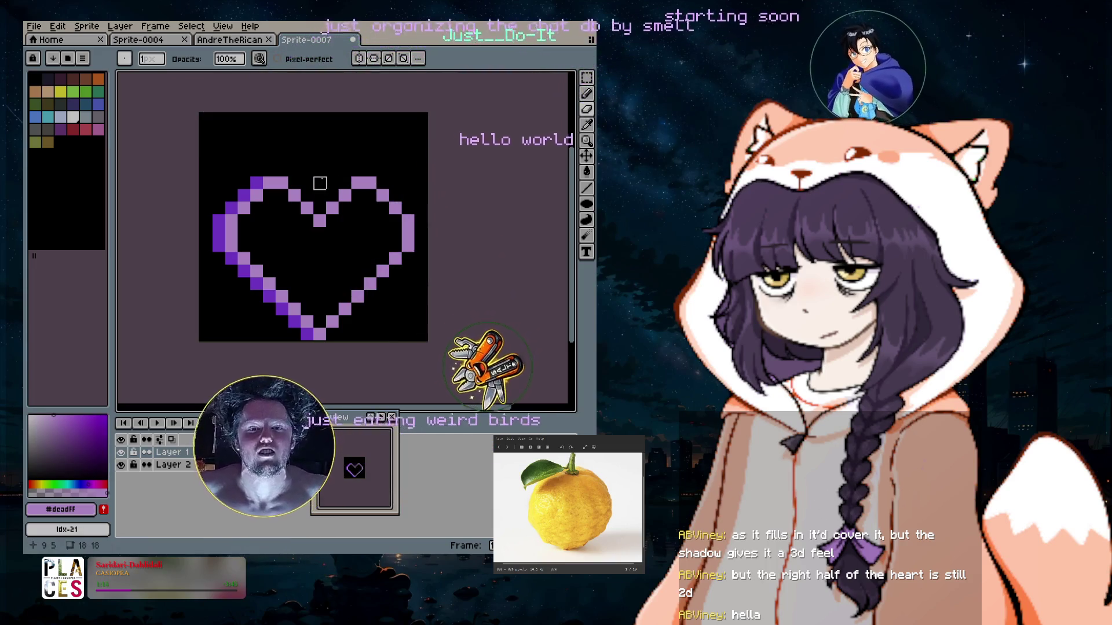
{"action": "left_click", "coordinate": [587, 93]}
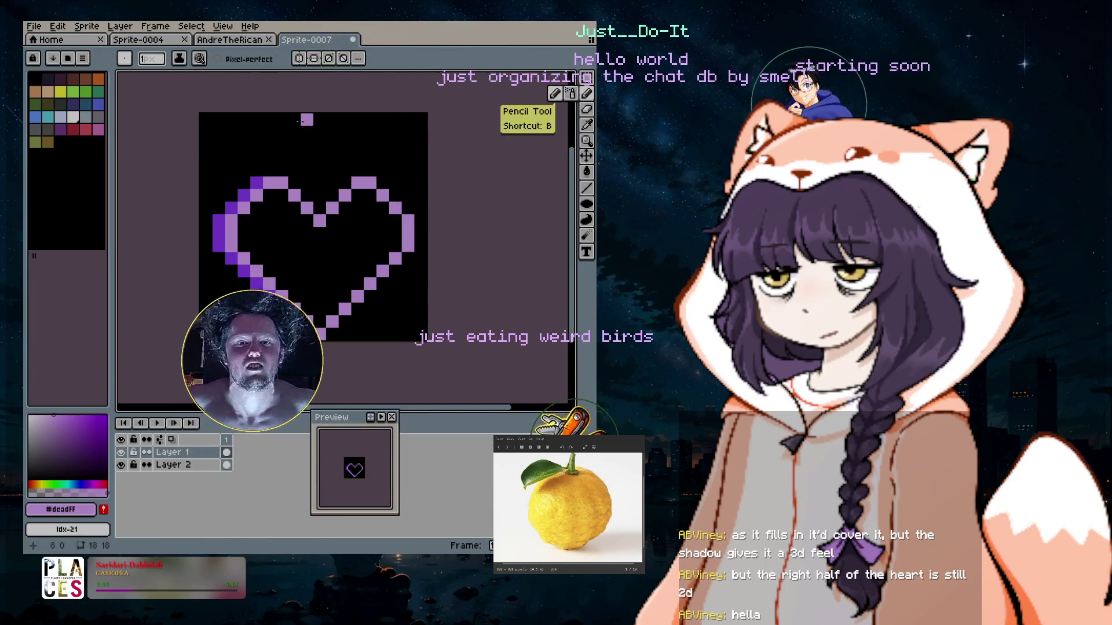
{"action": "left_click", "coordinate": [319, 119]}
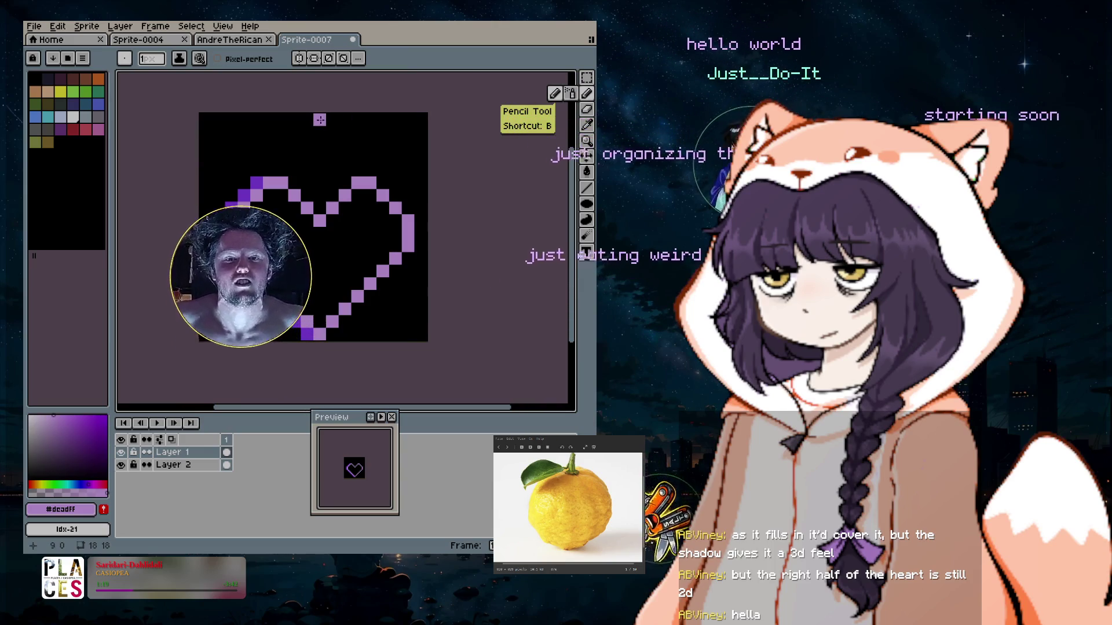
{"action": "mouse_move", "coordinate": [330, 120]}
{"action": "left_mouse_down"}
{"action": "mouse_move", "coordinate": [348, 146]}
{"action": "mouse_move", "coordinate": [320, 169]}
{"action": "left_mouse_up"}
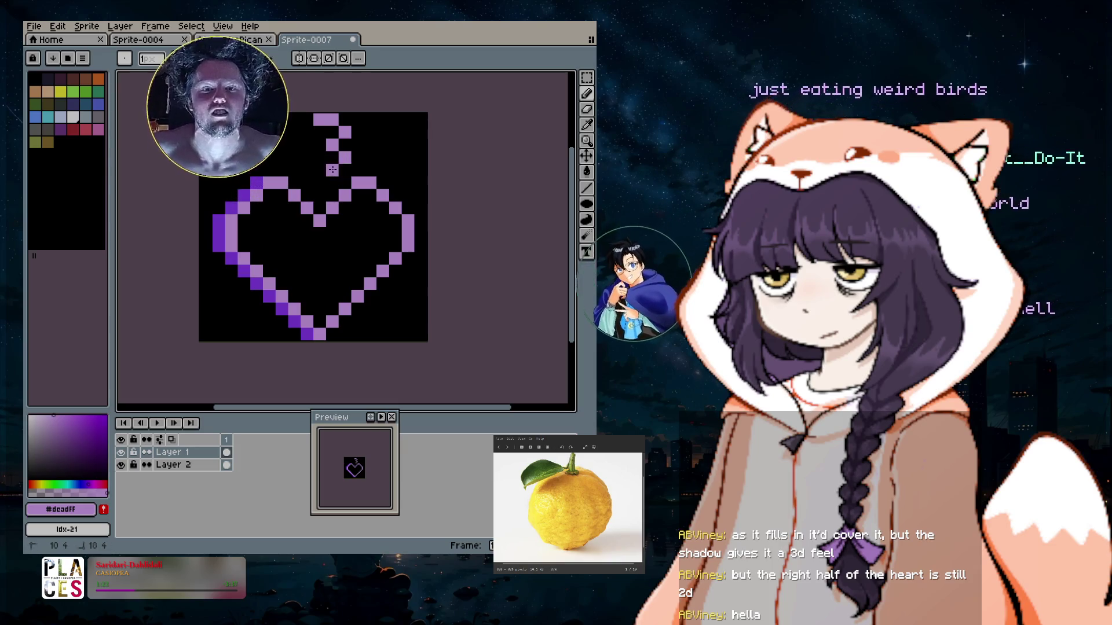
{"action": "left_click_drag", "start_coordinate": [294, 132], "coordinate": [294, 157]}
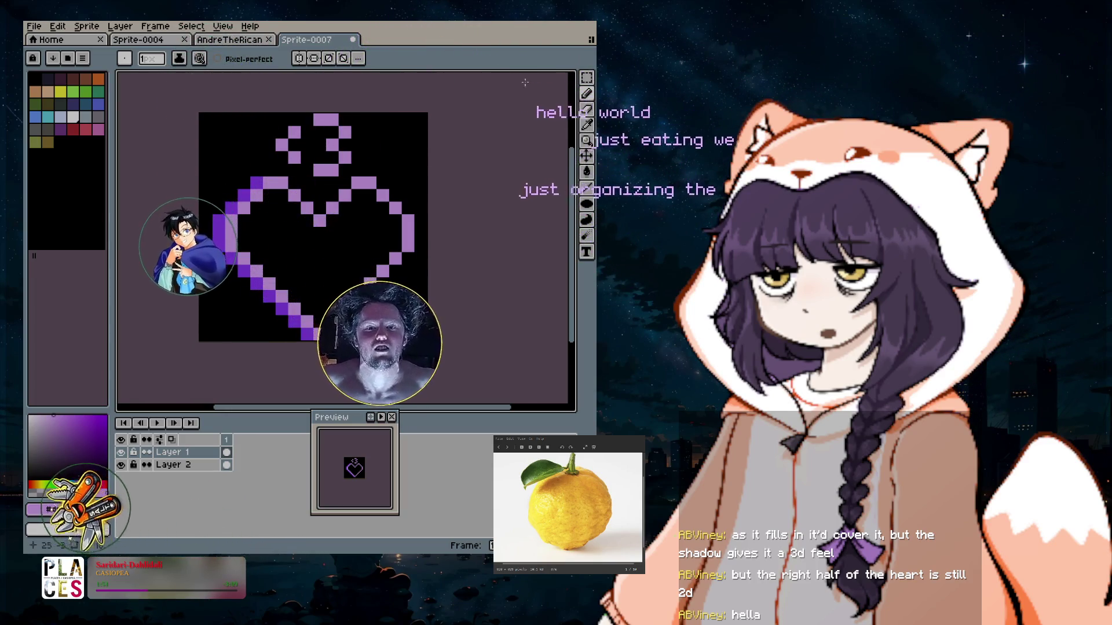
Erase all the <3 pixels above the heart.
{"action": "left_click", "coordinate": [319, 119]}
{"action": "left_click", "coordinate": [294, 133]}
{"action": "left_click", "coordinate": [282, 145]}
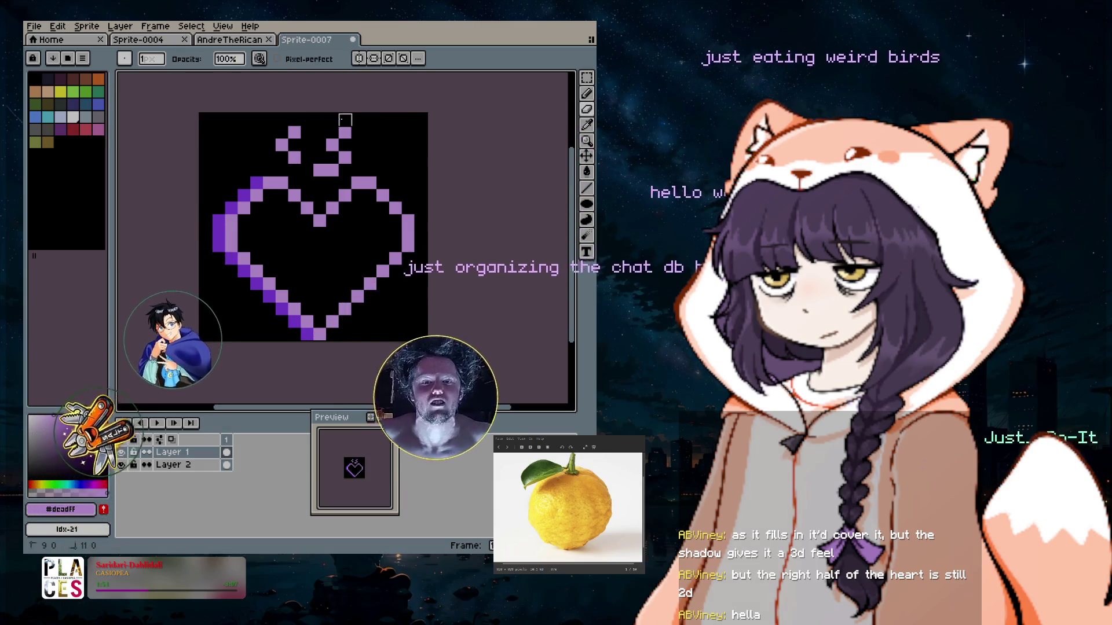
{"action": "left_click", "coordinate": [294, 158]}
{"action": "left_click", "coordinate": [332, 120]}
{"action": "left_click", "coordinate": [345, 132]}
{"action": "left_click", "coordinate": [320, 171]}
{"action": "left_click", "coordinate": [332, 169]}
{"action": "left_click", "coordinate": [345, 156]}
{"action": "left_click", "coordinate": [332, 144]}
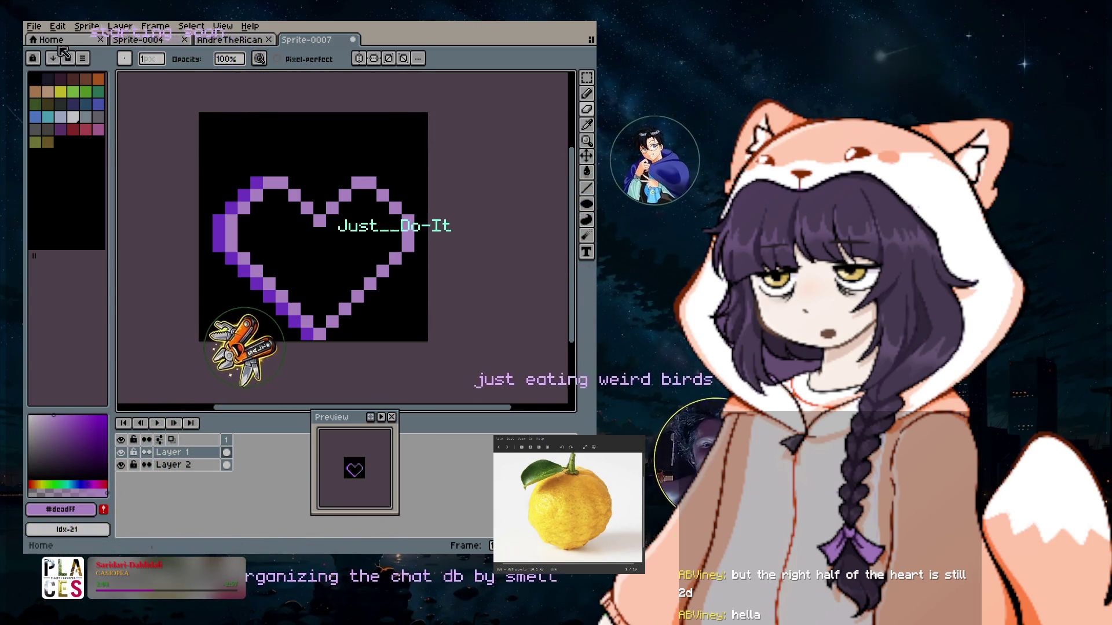
Save the sprite as base1x.png, overwriting the existing file.
{"action": "left_click", "coordinate": [33, 26]}
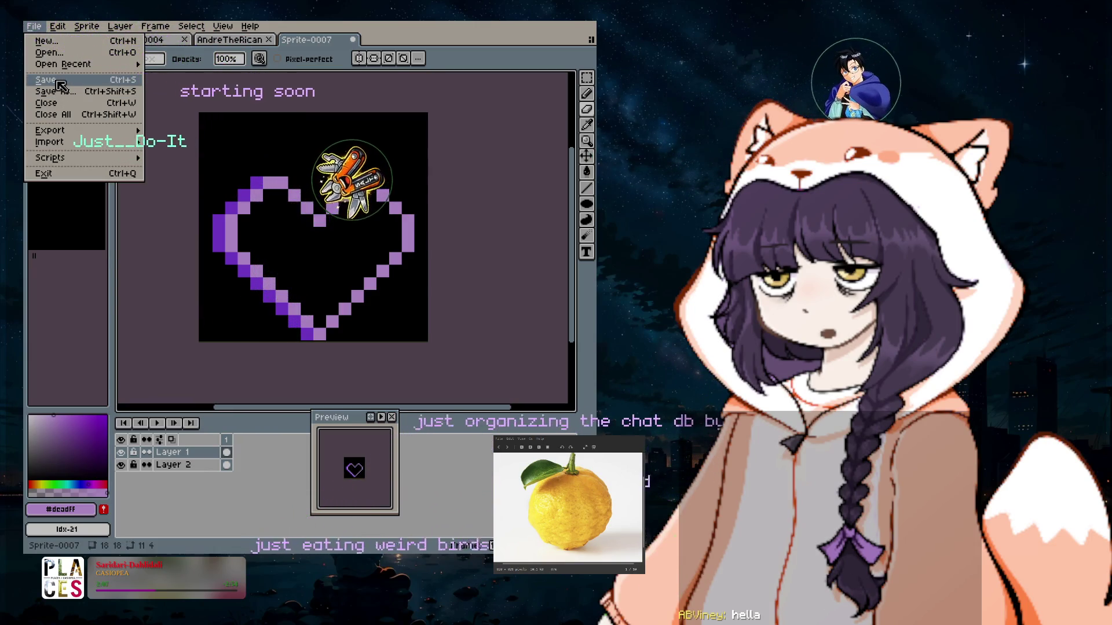
{"action": "left_click", "coordinate": [58, 81]}
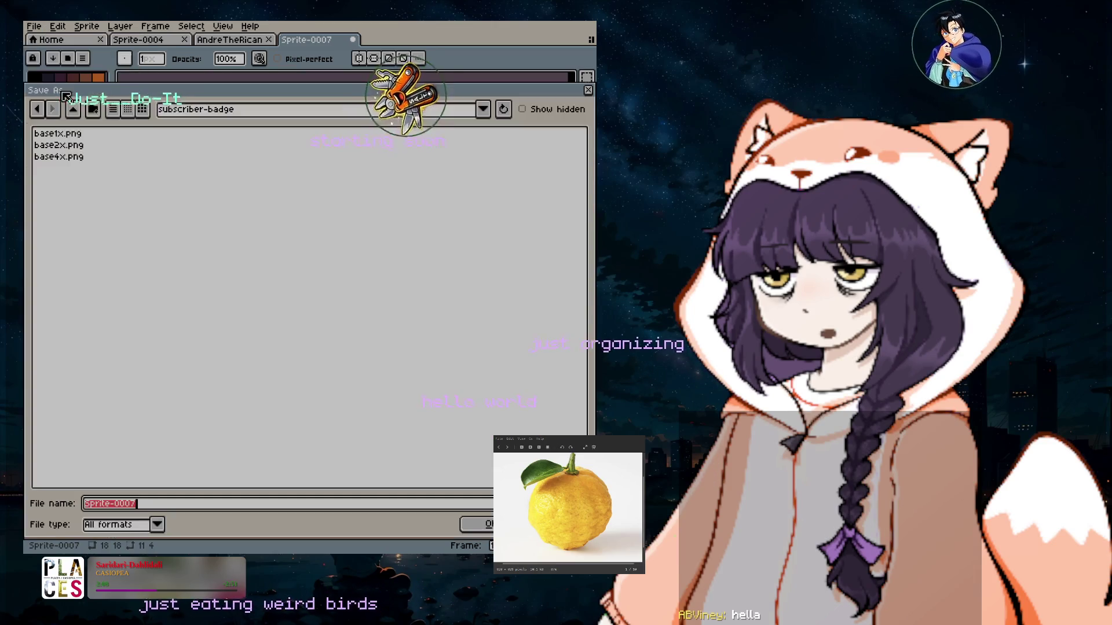
{"action": "left_click", "coordinate": [88, 138]}
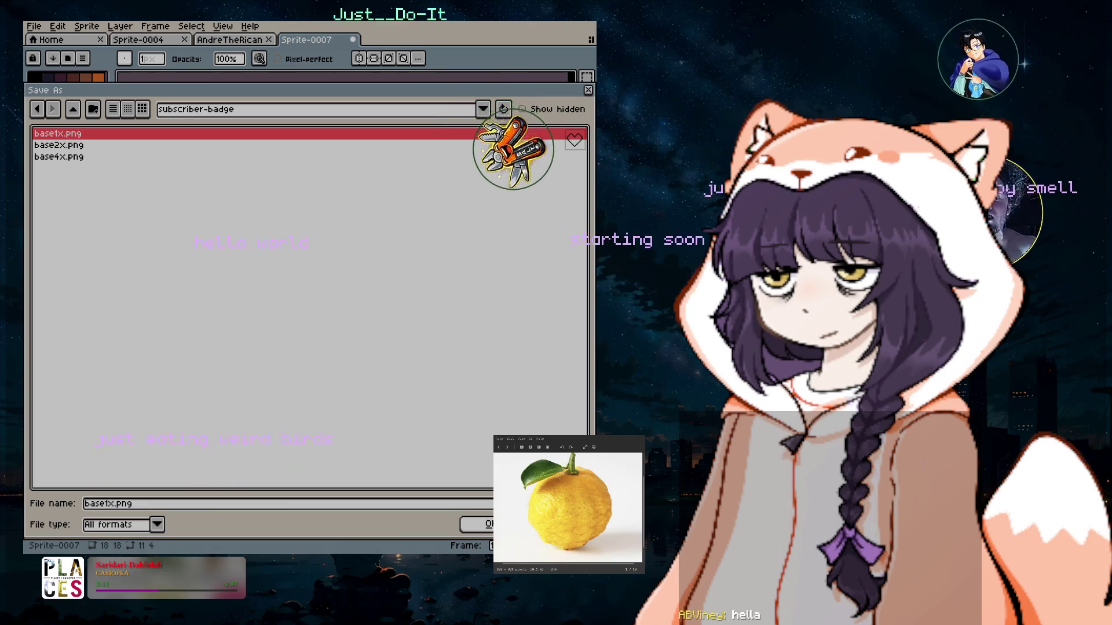
{"action": "key", "text": "Return"}
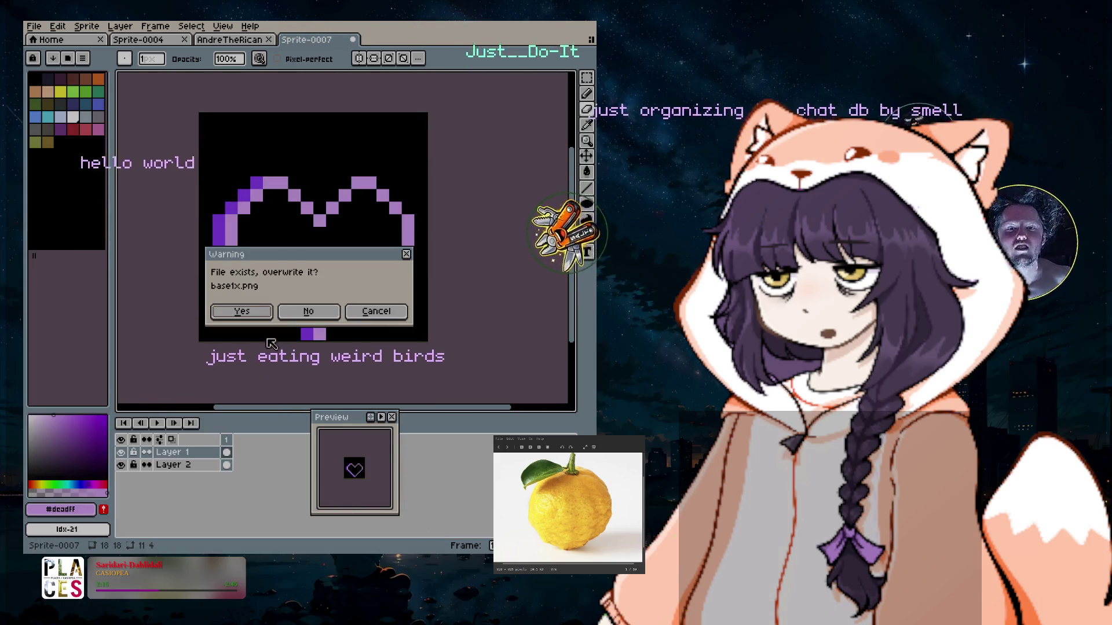
{"action": "key", "text": "Return"}
{"action": "left_click", "coordinate": [33, 26]}
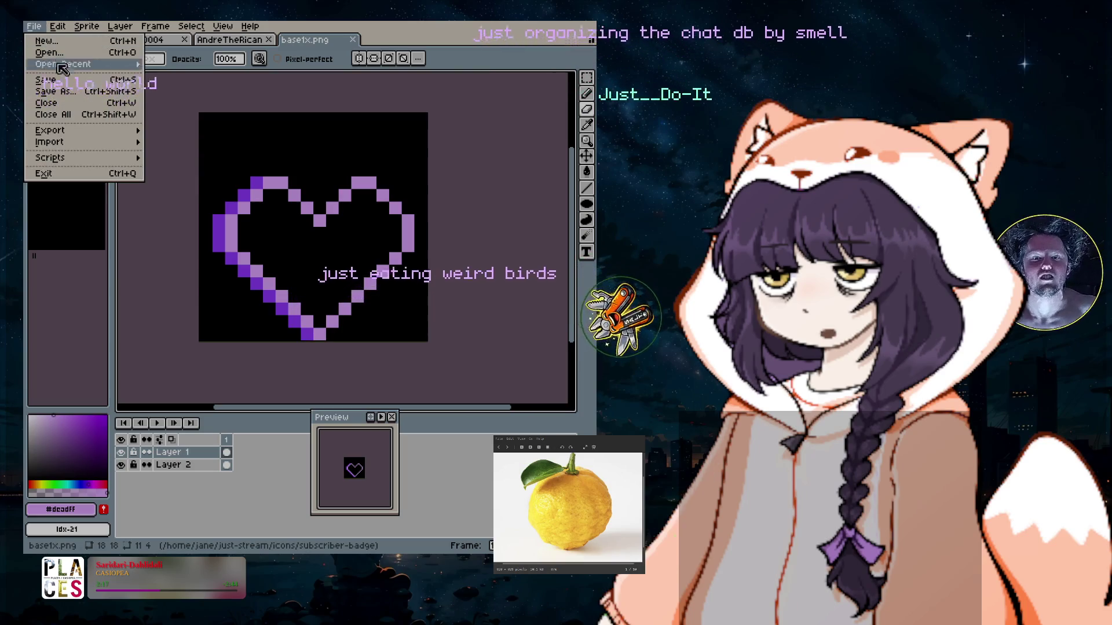
Export the heart at 200% to base2x.png, overwriting the old file.
{"action": "mouse_move", "coordinate": [52, 131]}
{"action": "left_click", "coordinate": [180, 130]}
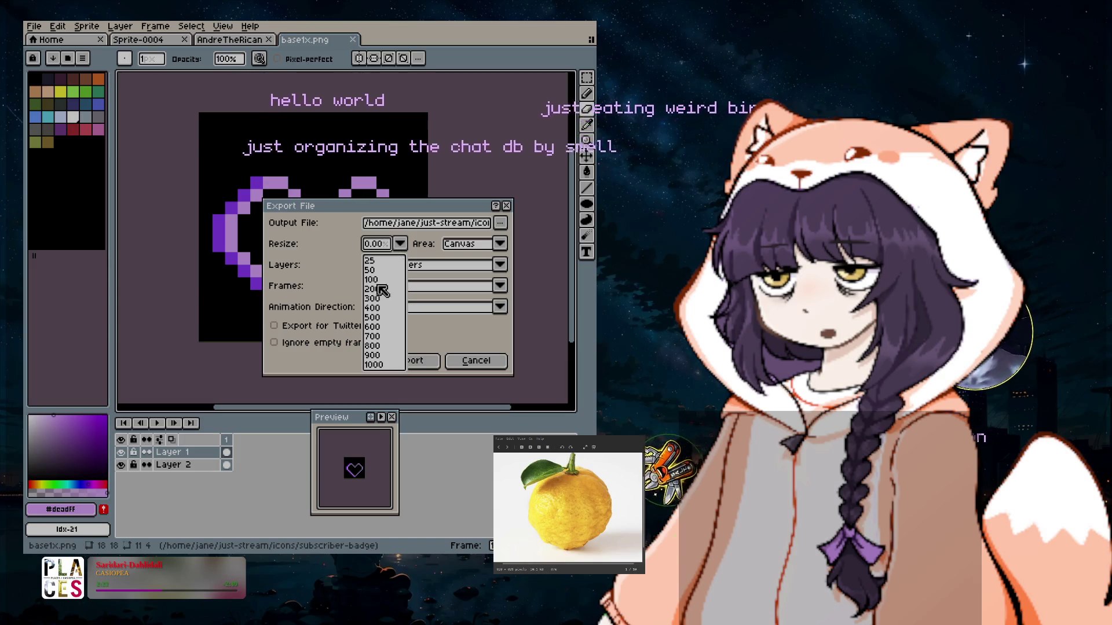
{"action": "left_click", "coordinate": [499, 224]}
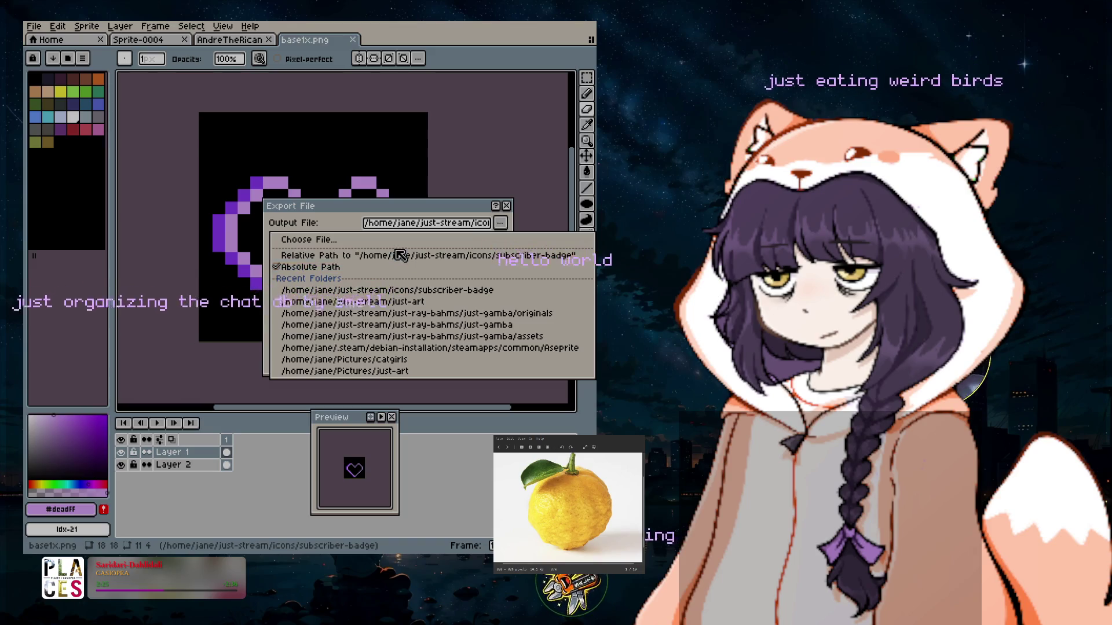
{"action": "left_click", "coordinate": [501, 225]}
{"action": "left_click", "coordinate": [502, 226]}
{"action": "left_click", "coordinate": [295, 249]}
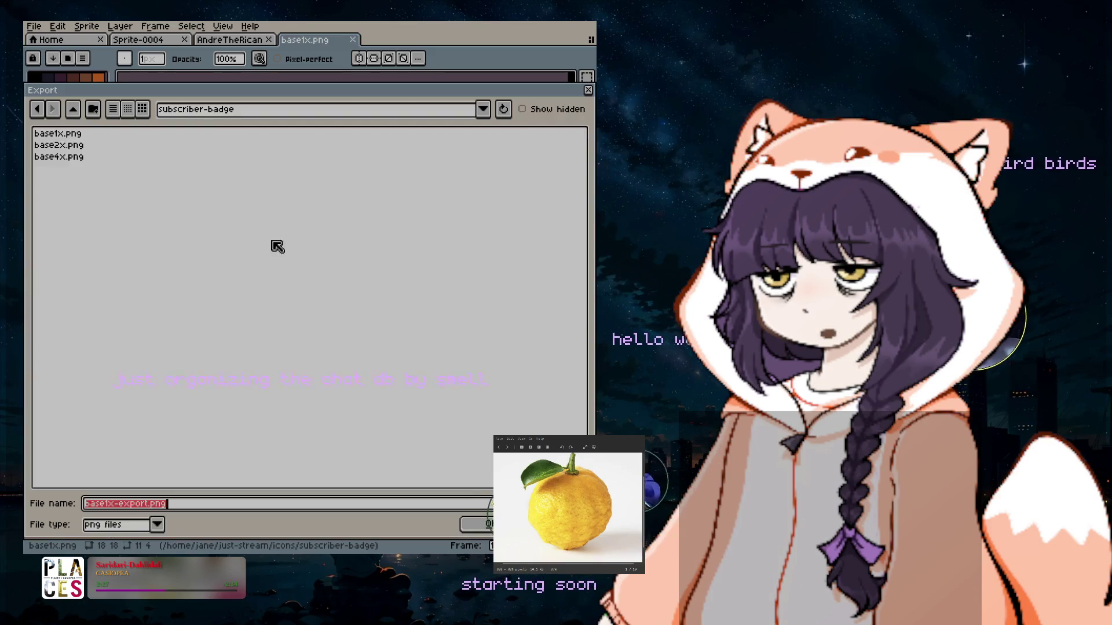
{"action": "left_click", "coordinate": [78, 146]}
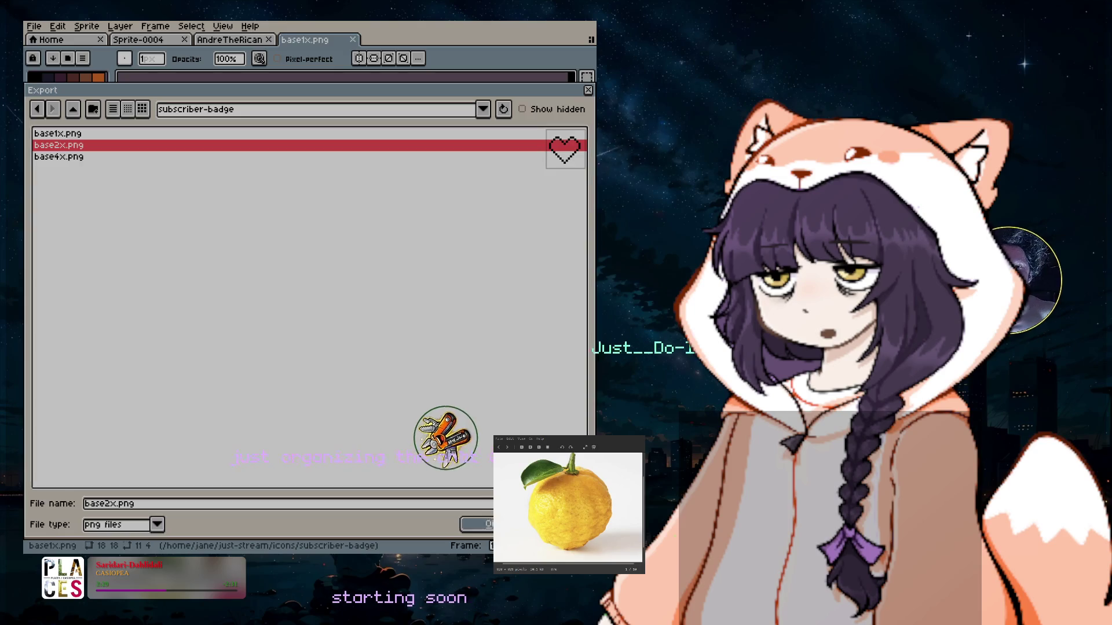
{"action": "left_click", "coordinate": [483, 525]}
{"action": "left_click", "coordinate": [239, 312]}
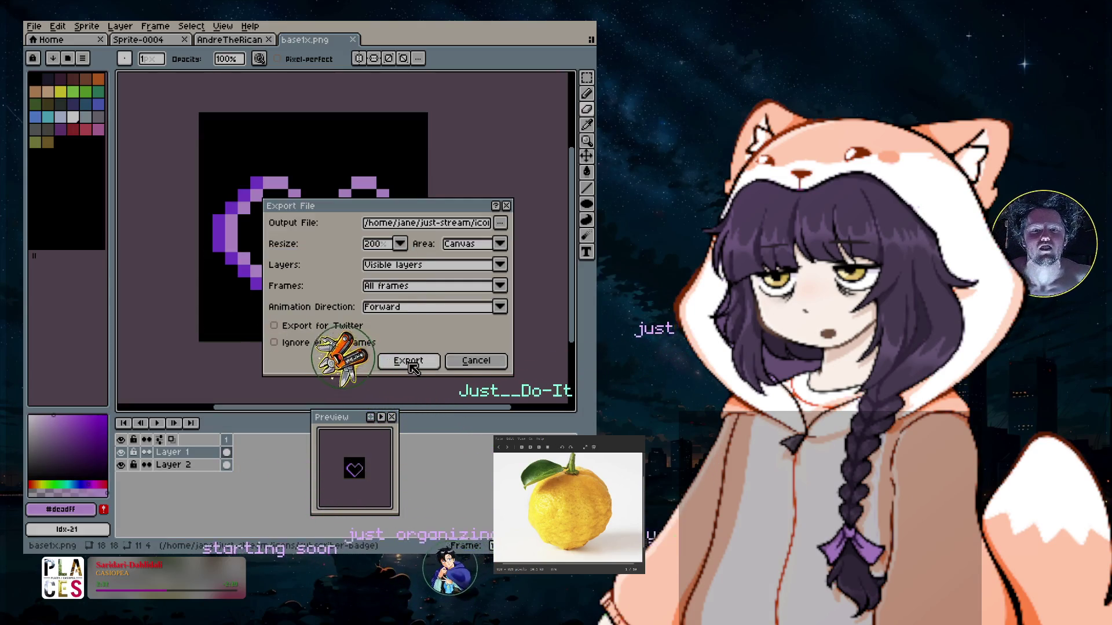
{"action": "left_click", "coordinate": [394, 360]}
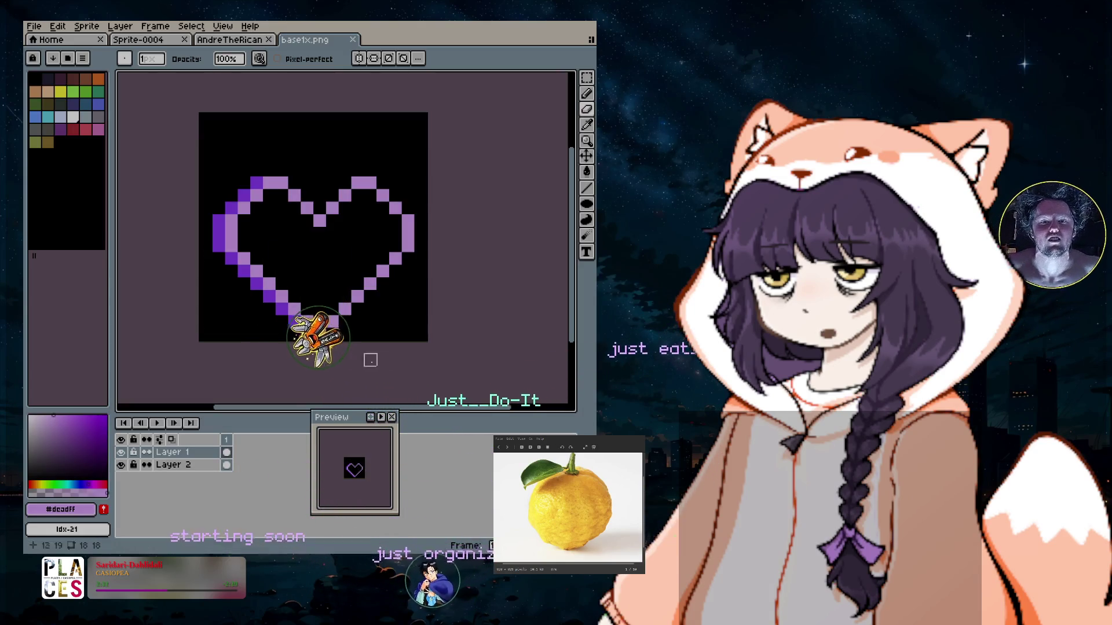
Export the heart at 400% to base4x.png, overwriting the old file.
{"action": "left_click", "coordinate": [34, 27]}
{"action": "mouse_move", "coordinate": [98, 131]}
{"action": "left_click", "coordinate": [182, 133]}
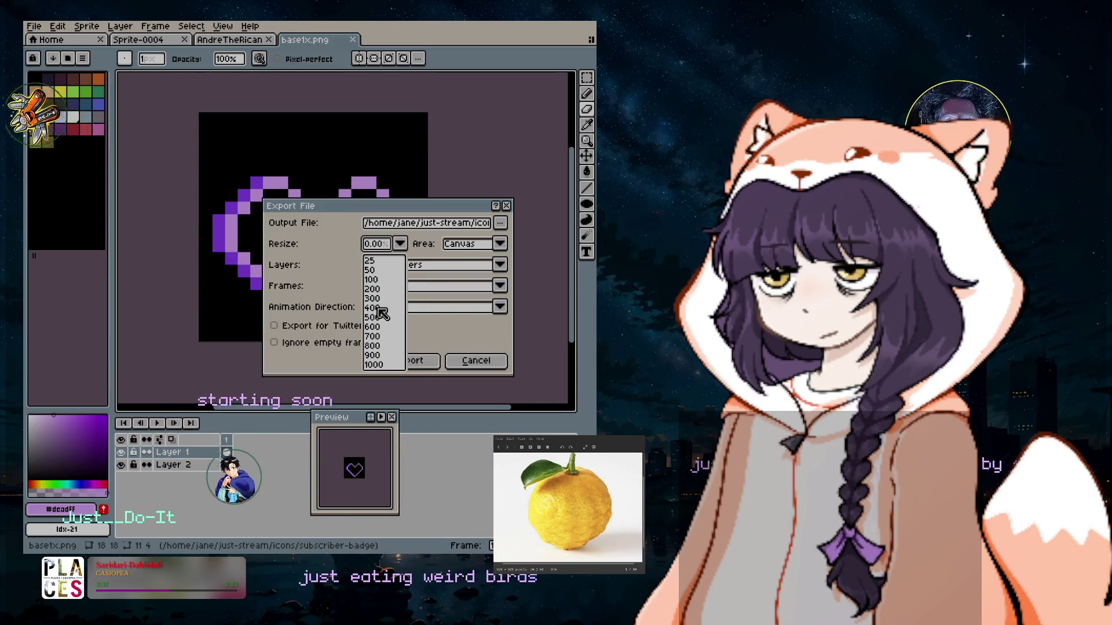
{"action": "left_click", "coordinate": [499, 223]}
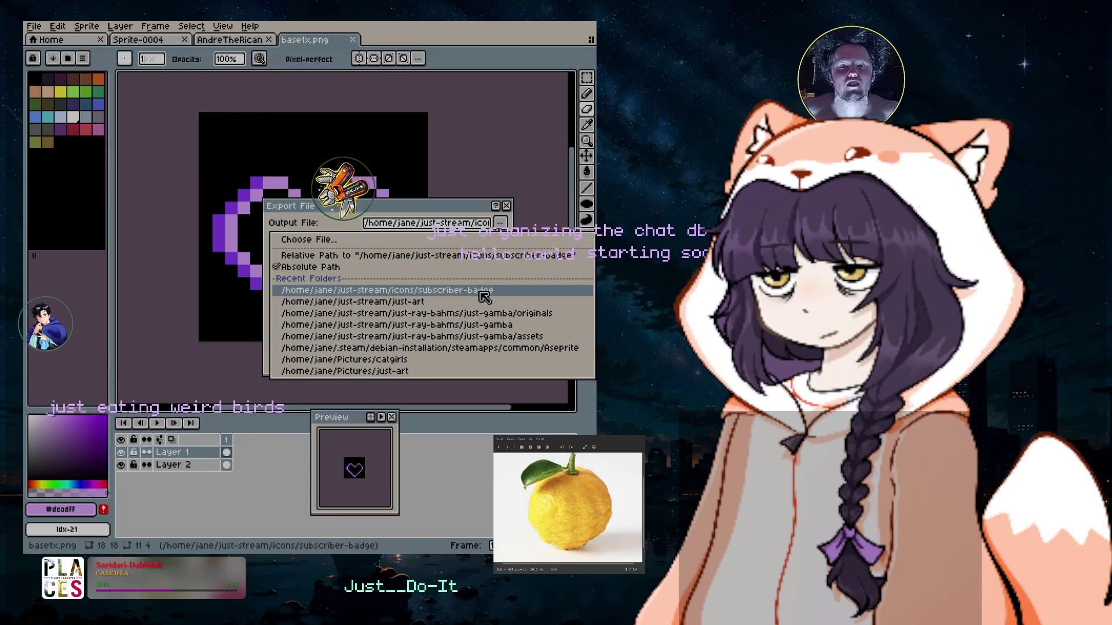
{"action": "left_click", "coordinate": [495, 239]}
{"action": "left_click", "coordinate": [63, 157]}
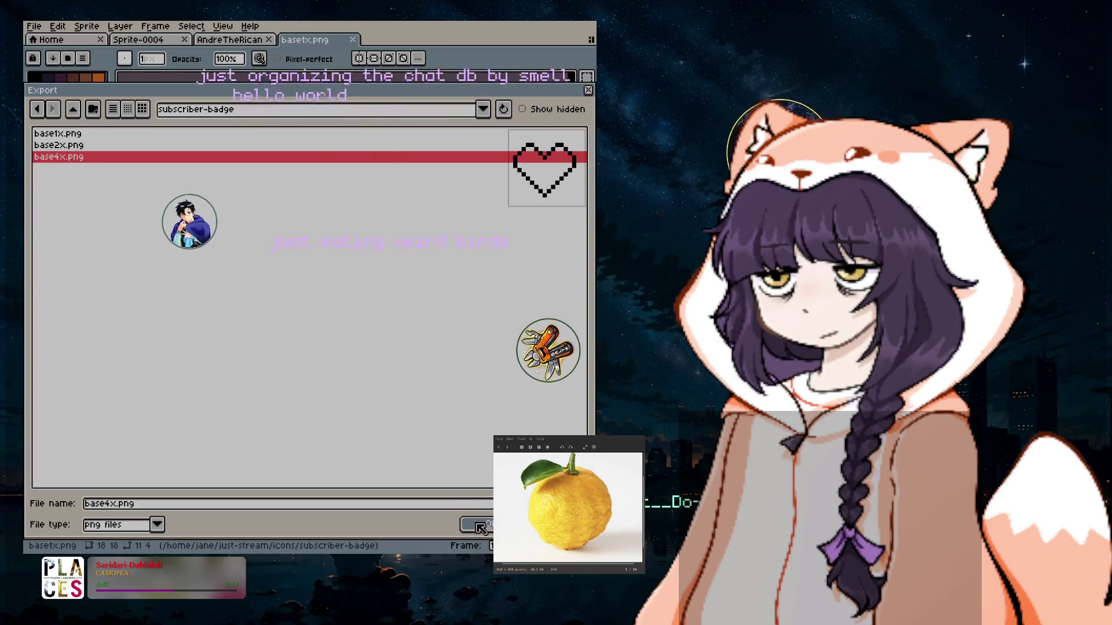
{"action": "left_click", "coordinate": [480, 524]}
{"action": "left_click", "coordinate": [268, 316]}
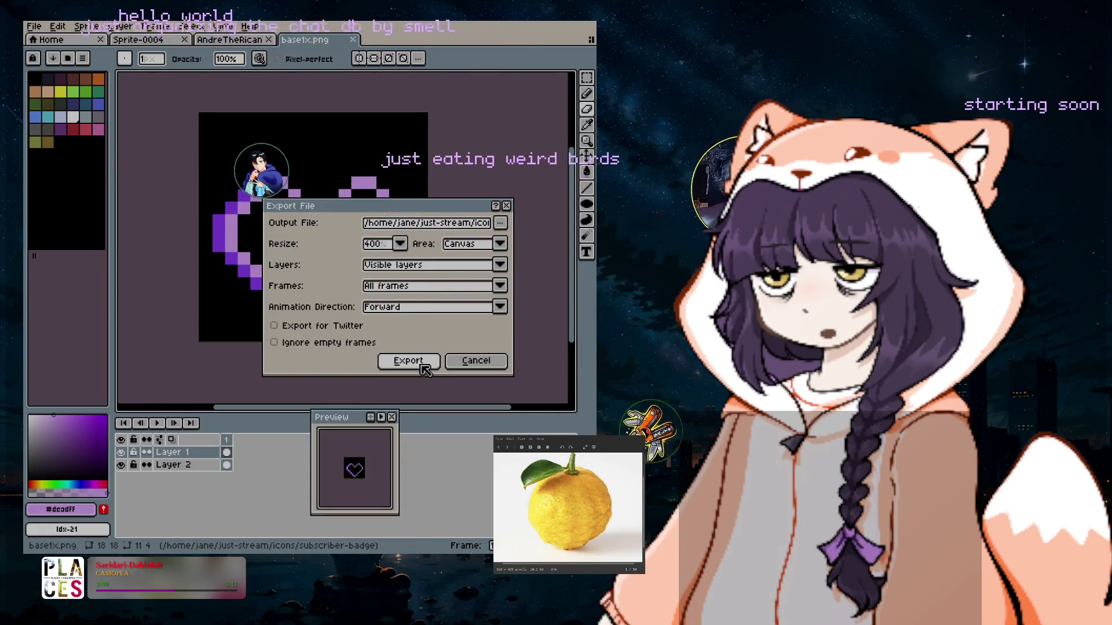
{"action": "left_click", "coordinate": [409, 361]}
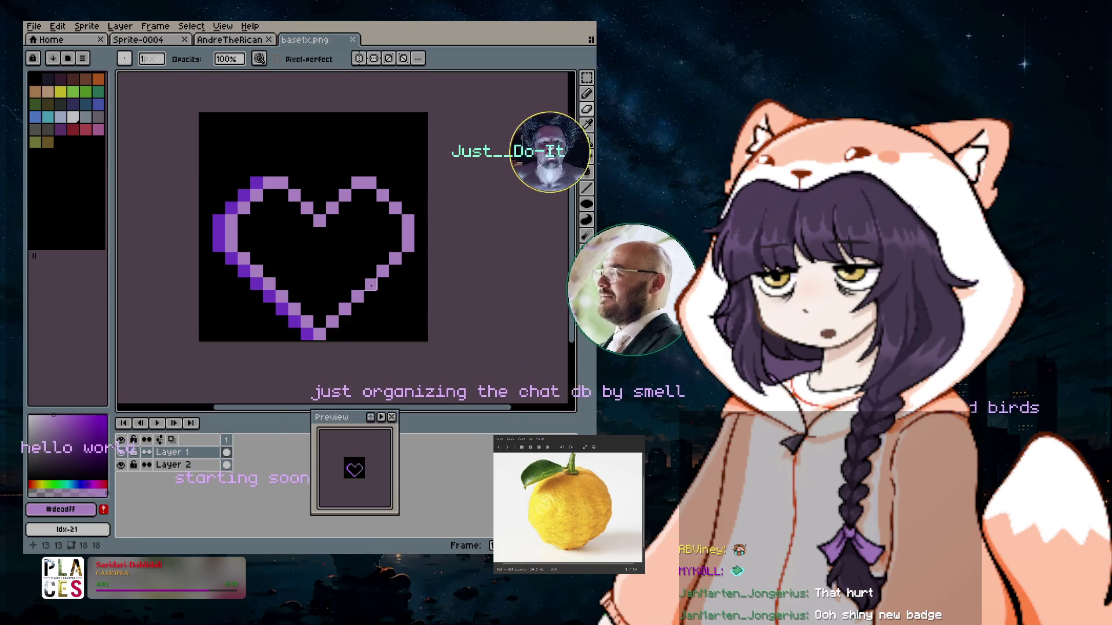
{"action": "left_click", "coordinate": [319, 321]}
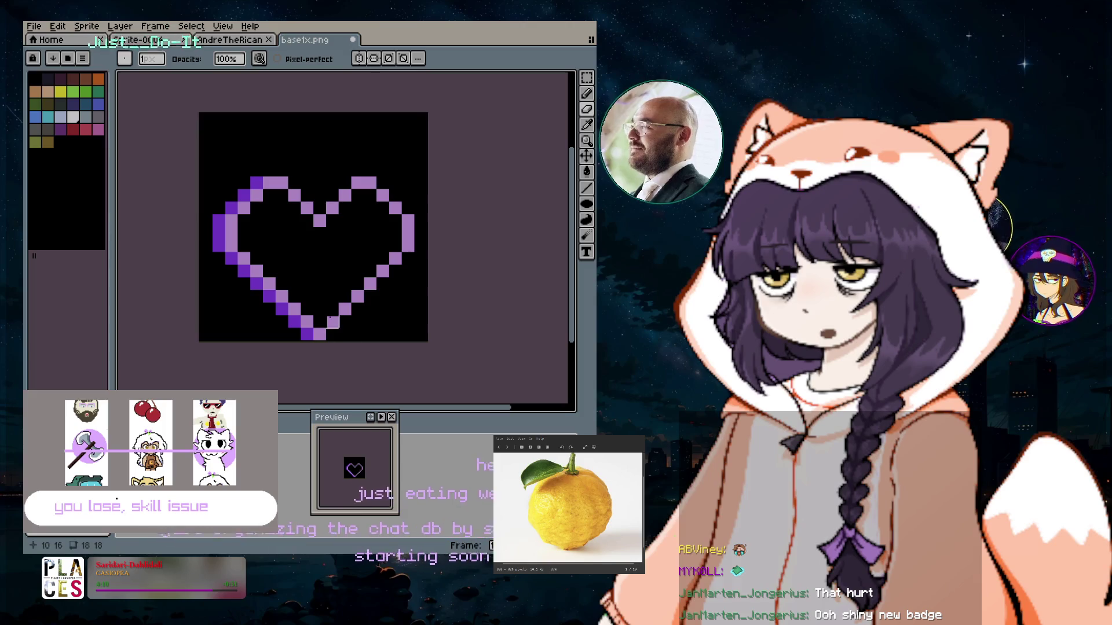
Paint the heart's bottom and interior light purple, undoing a stray pixel above the left lobe.
{"action": "key", "text": "ctrl+a"}
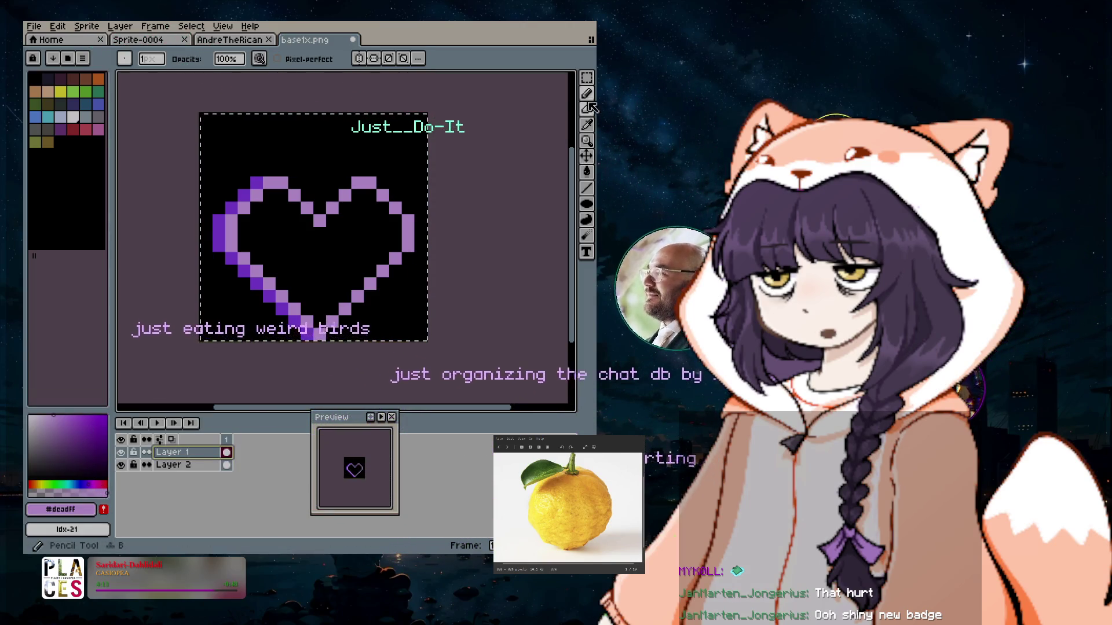
{"action": "left_click_drag", "start_coordinate": [302, 308], "coordinate": [329, 305]}
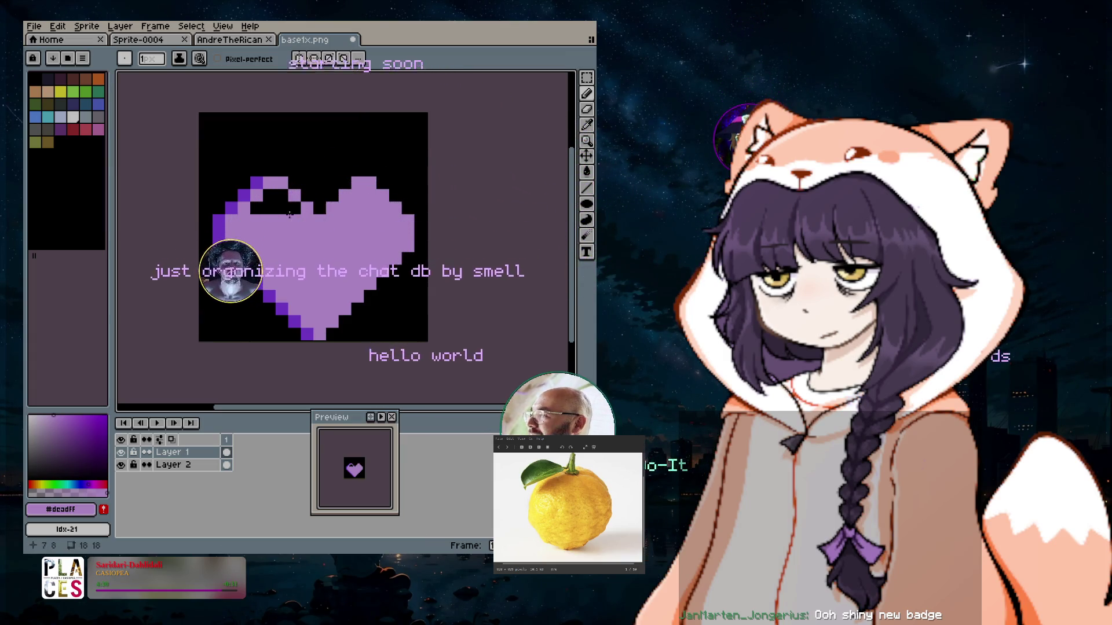
{"action": "left_click_drag", "start_coordinate": [291, 215], "coordinate": [262, 212]}
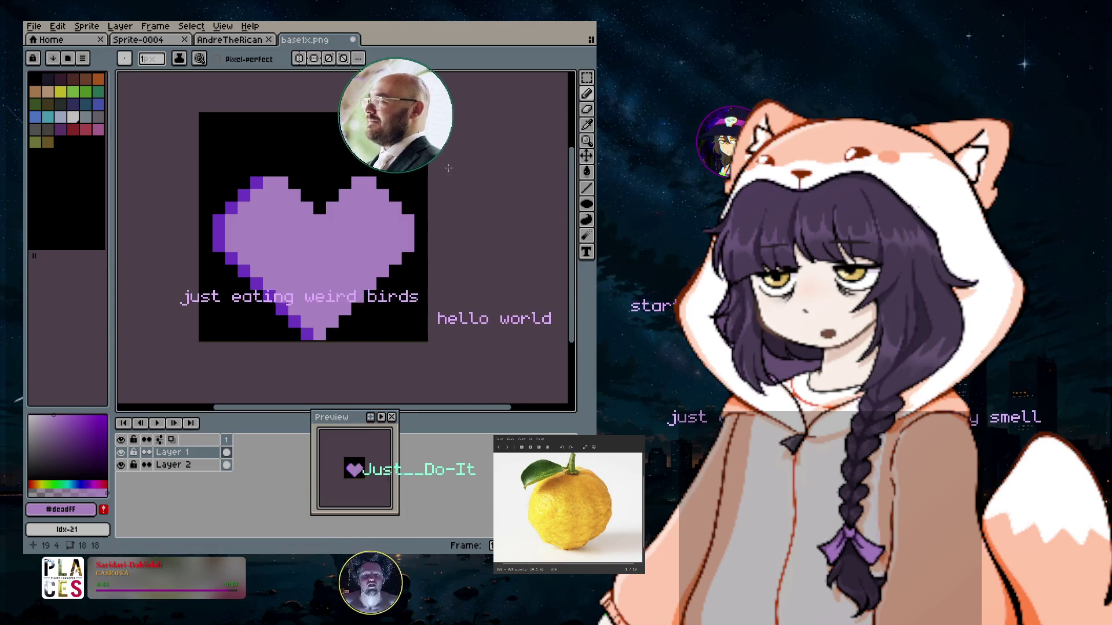
{"action": "left_click", "coordinate": [280, 166]}
{"action": "key", "text": "ctrl+z"}
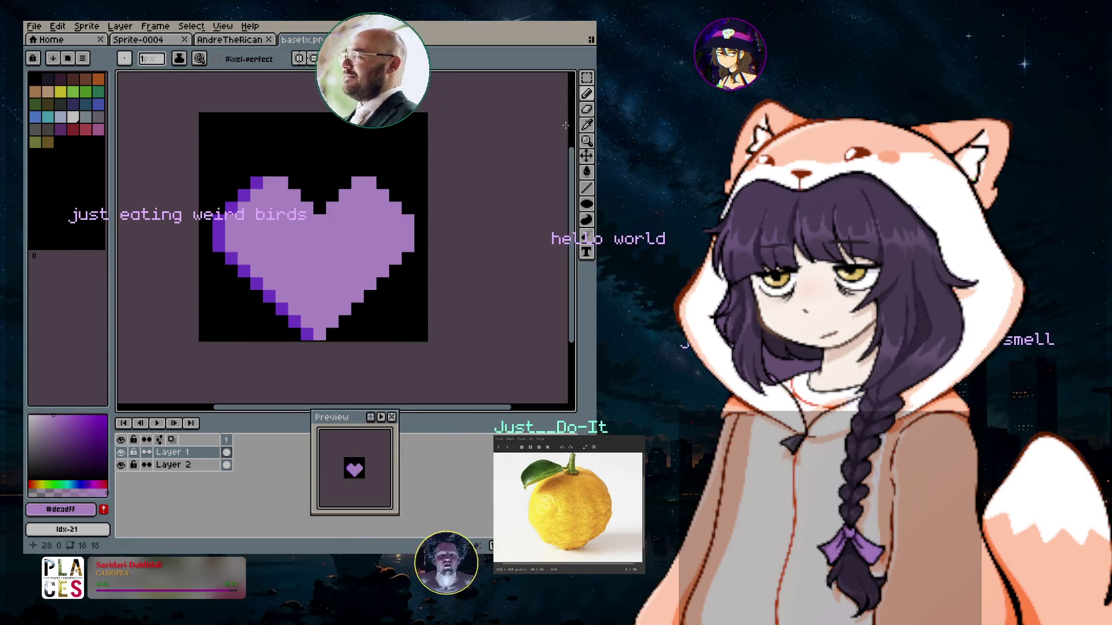
Sample a colour from the heart with the Eyedropper, then switch between the Pencil and Eraser.
{"action": "left_click", "coordinate": [587, 124]}
{"action": "left_click", "coordinate": [586, 94]}
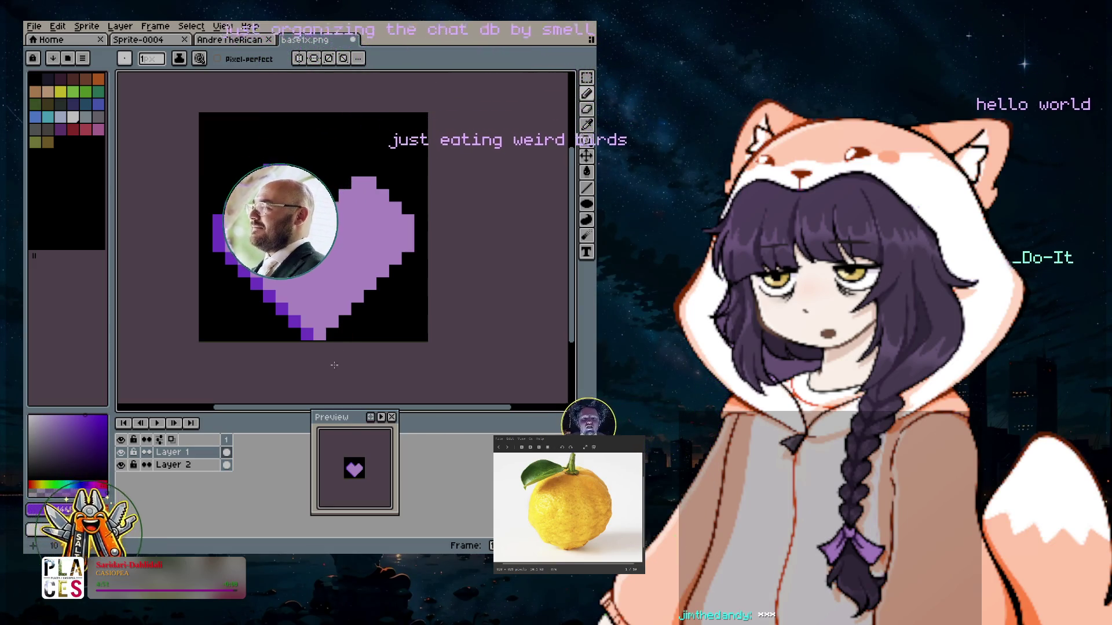
{"action": "key", "text": "e"}
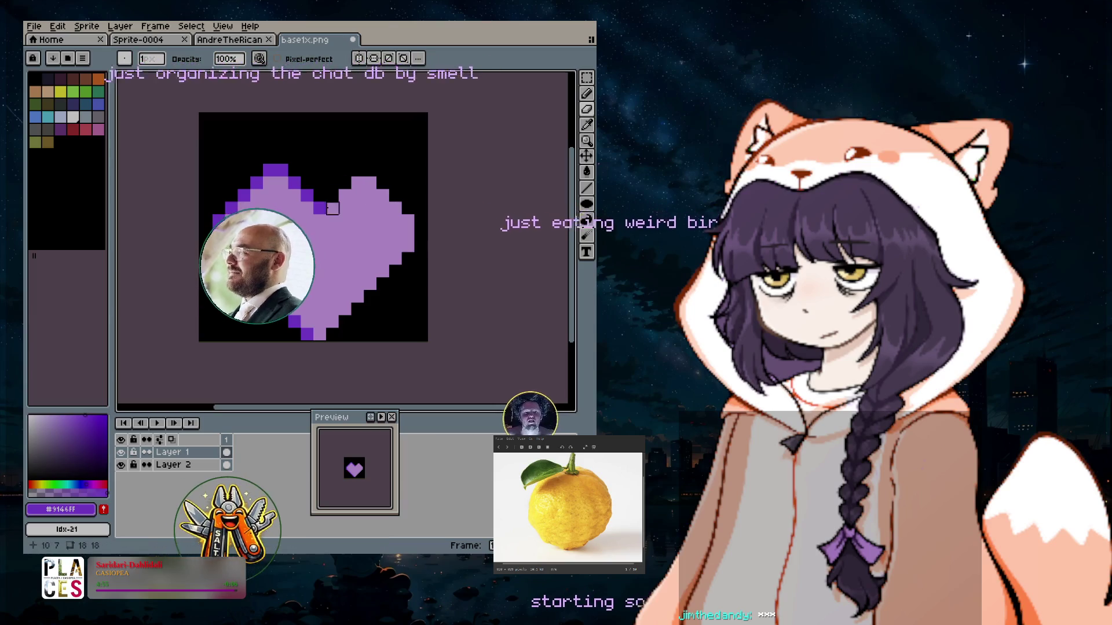